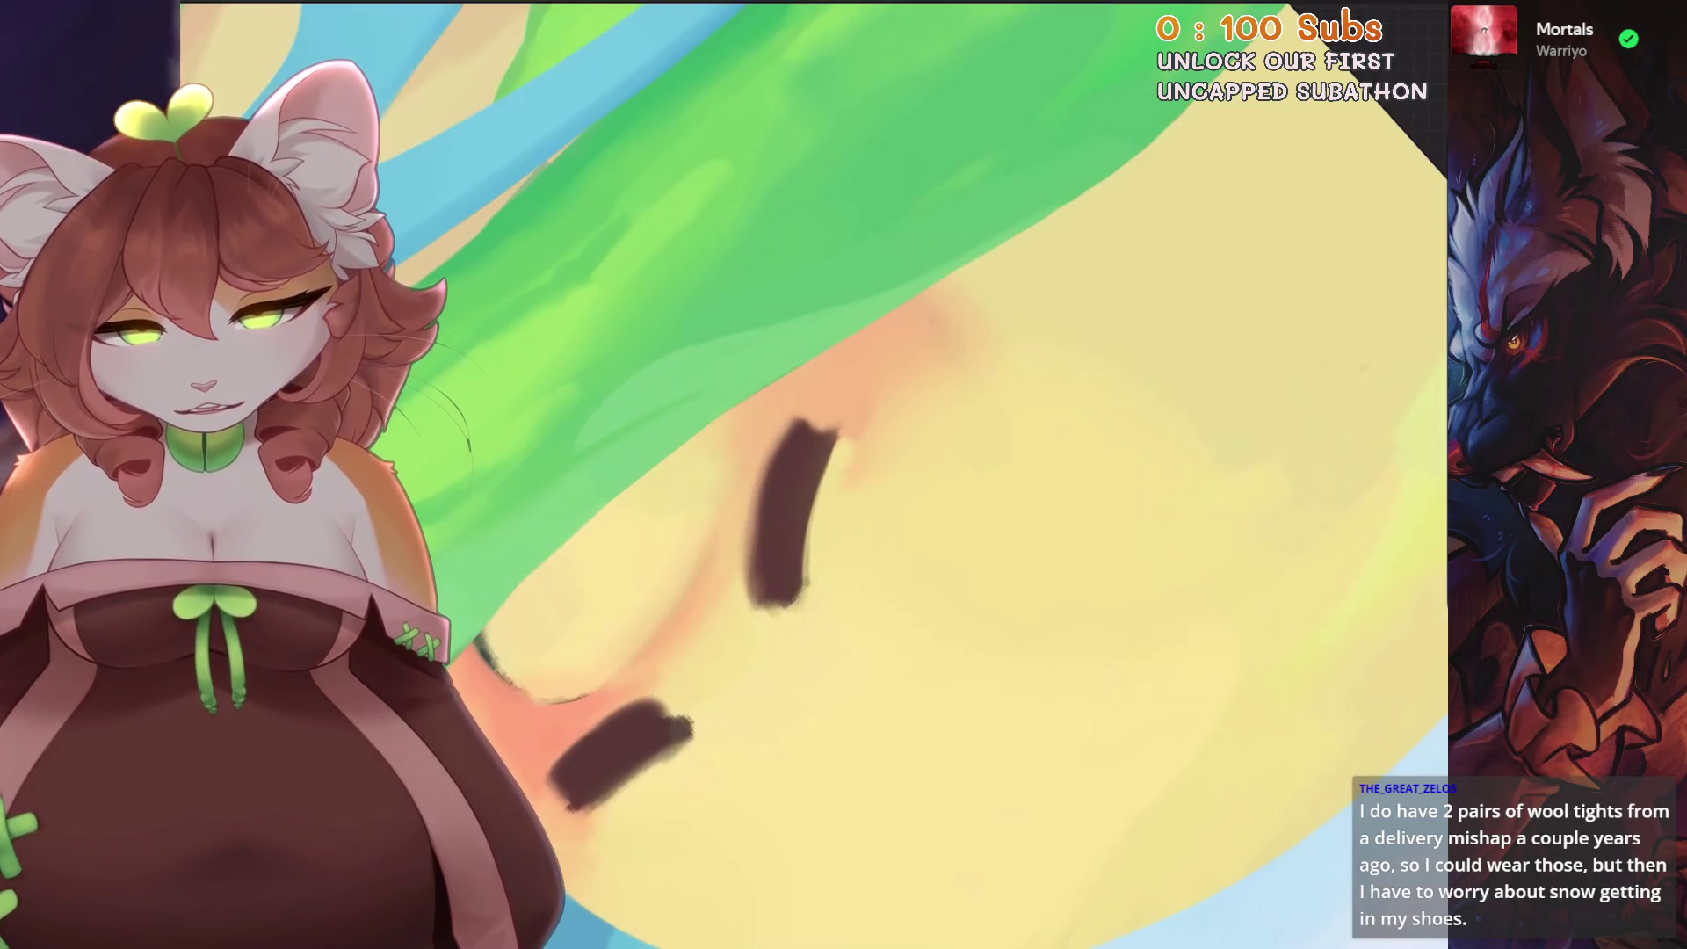
# - Undo the last four smudge strokes on the sun's dark brown eyelids to restore their crisp shapes
pyautogui.hotkey('ctrl', 'z')
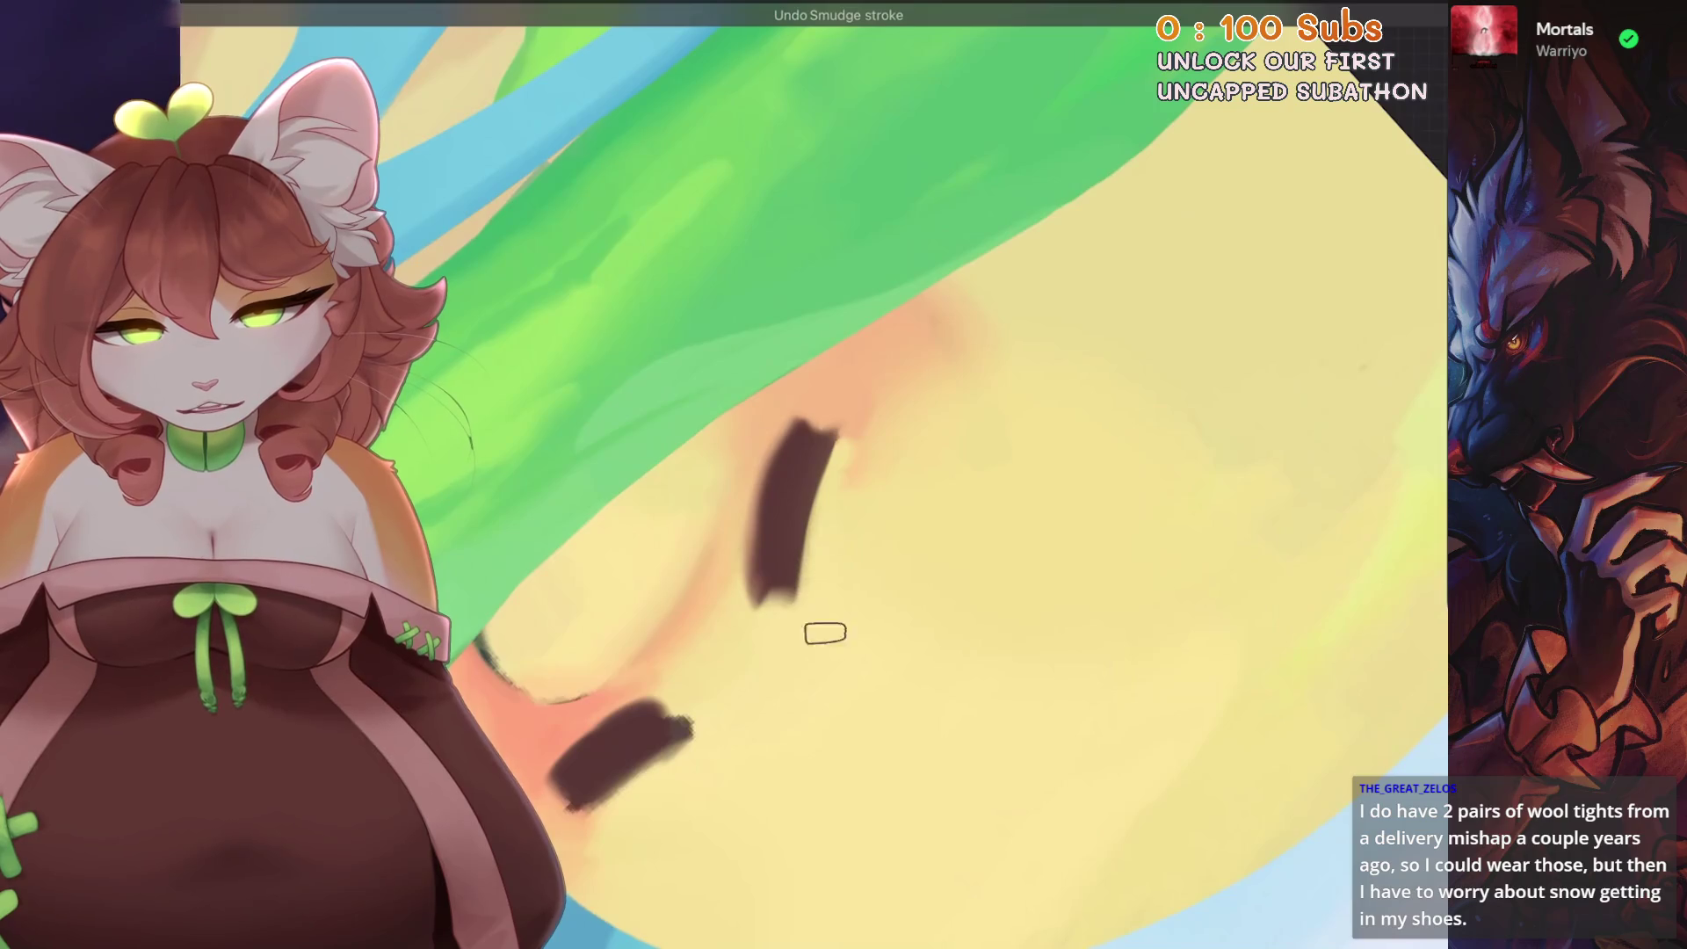
pyautogui.scroll(-5, 825, 633)
pyautogui.scroll(5, 826, 632)
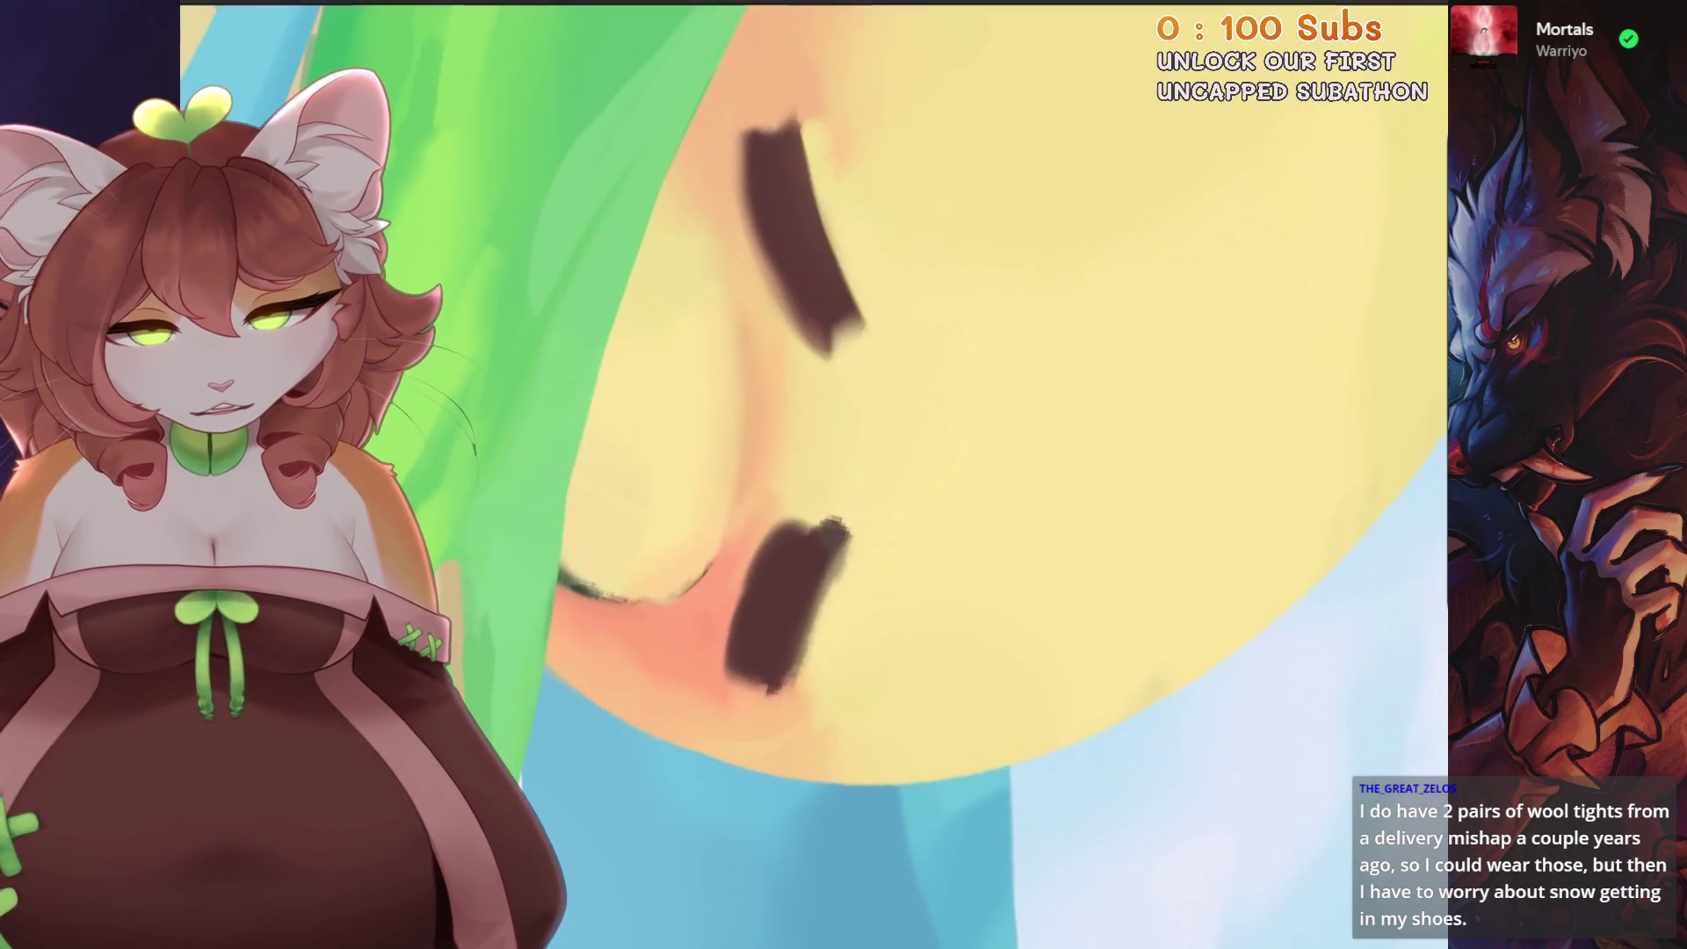
pyautogui.hotkey('ctrl', 'z')
pyautogui.scroll(-3, 846, 564)
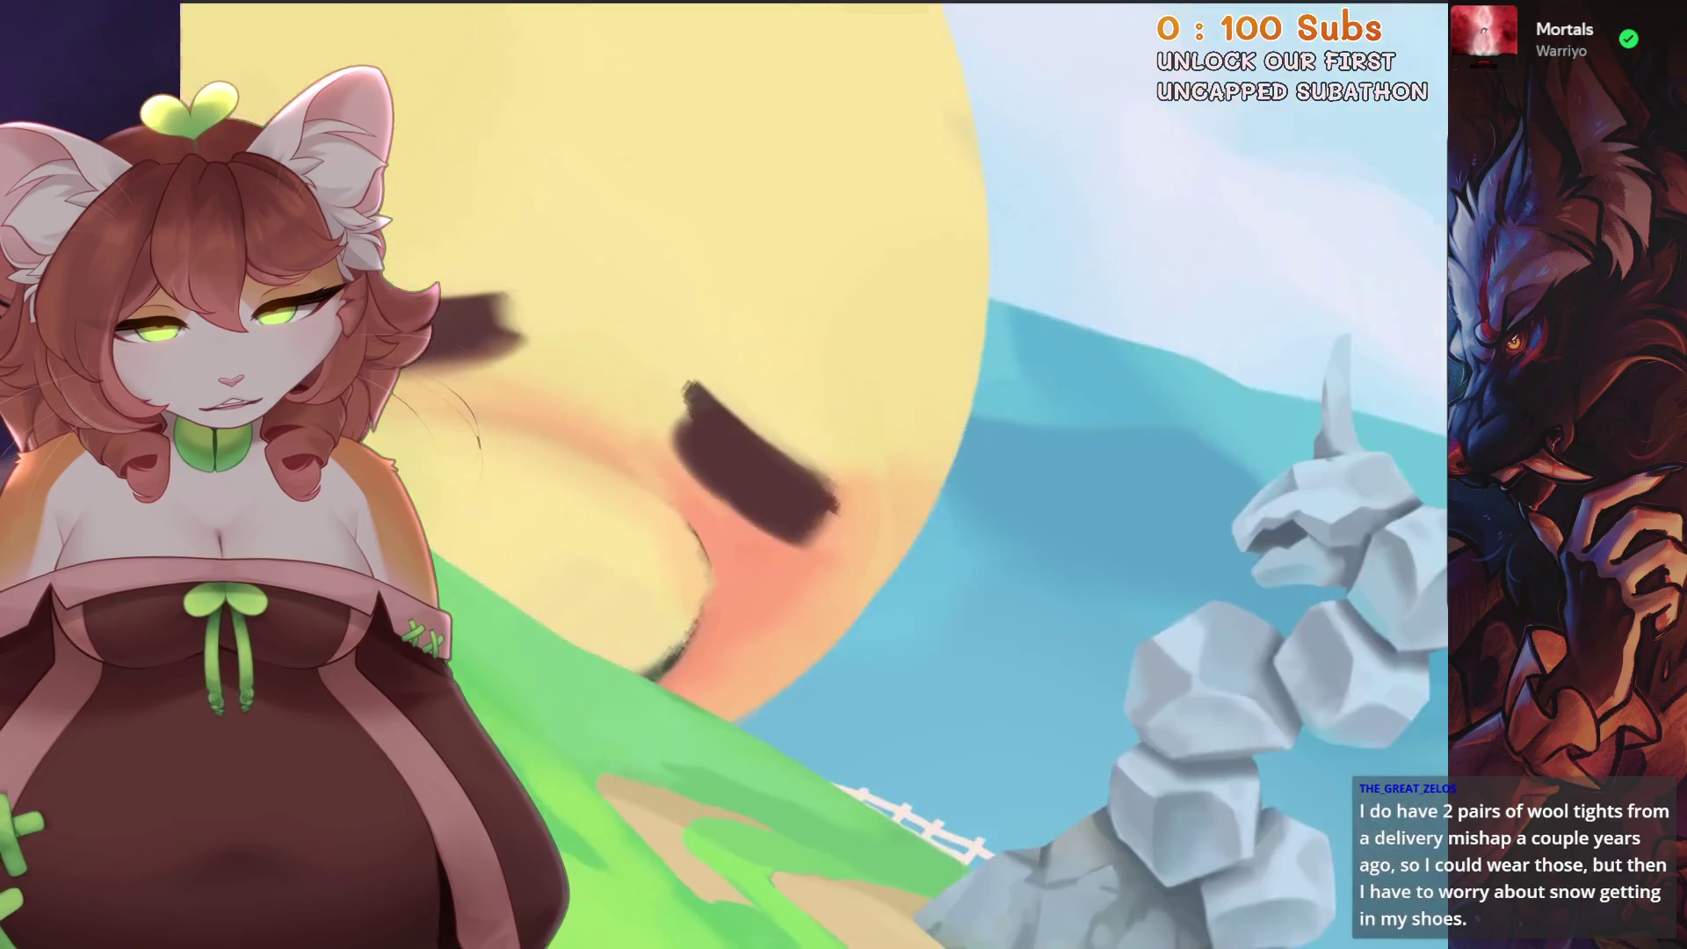
pyautogui.scroll(2, 843, 475)
pyautogui.scroll(2, 843, 475)
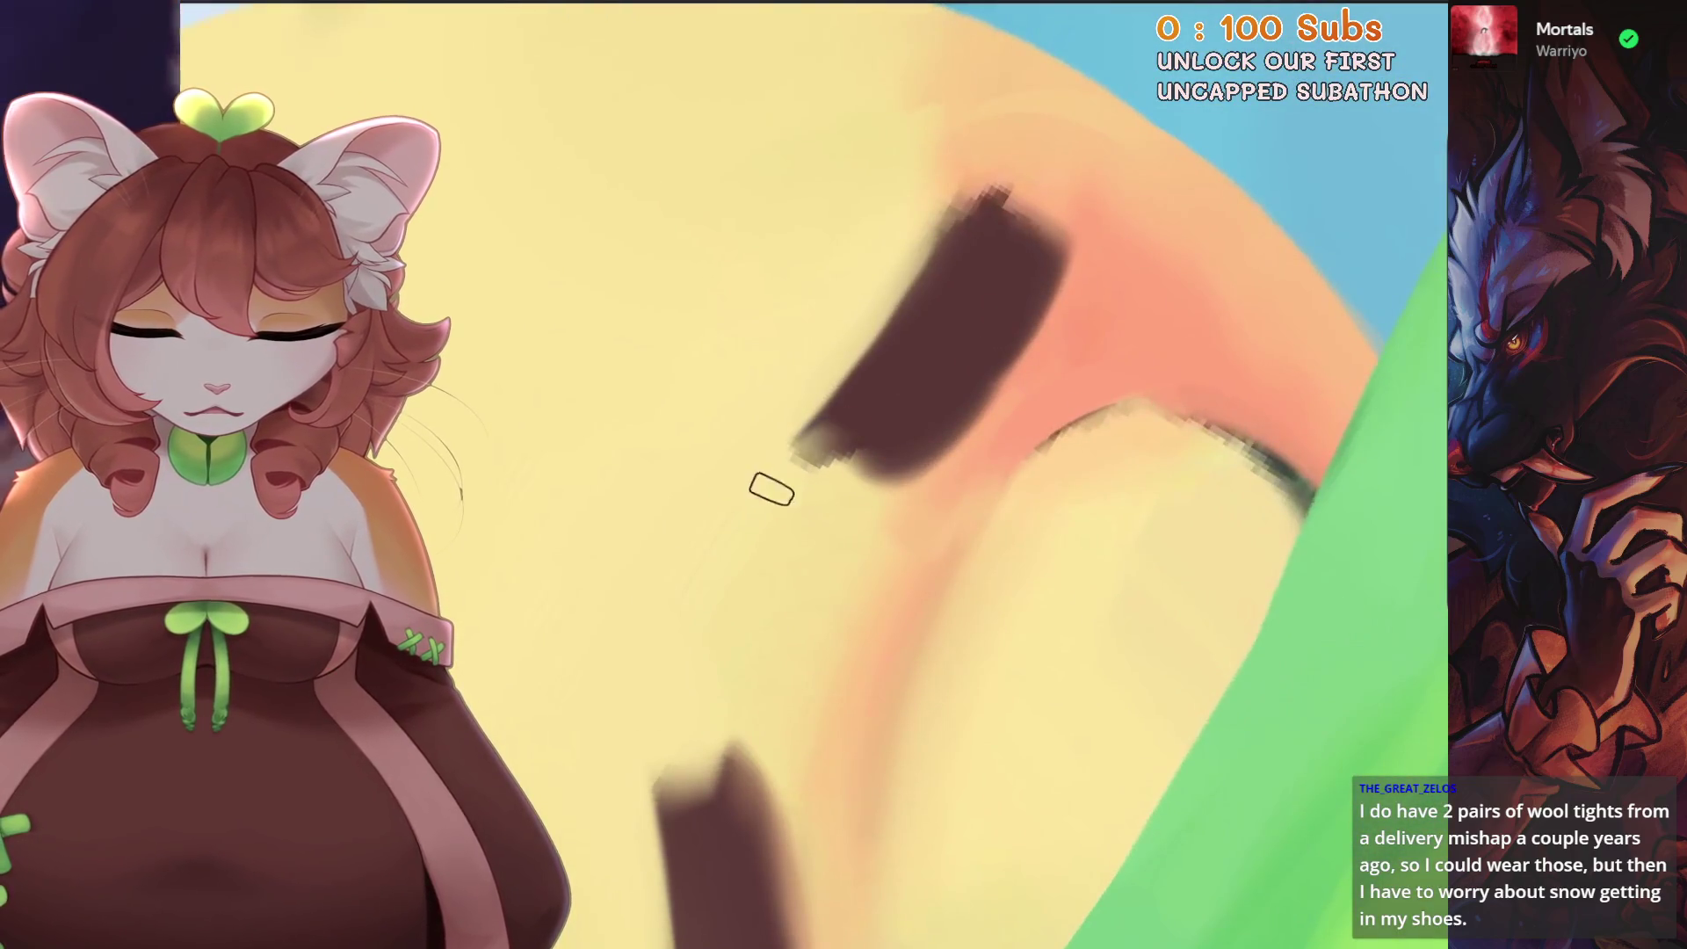
pyautogui.hotkey('ctrl', 'z')
pyautogui.scroll(-3, 770, 488)
pyautogui.hotkey('ctrl', 'z')
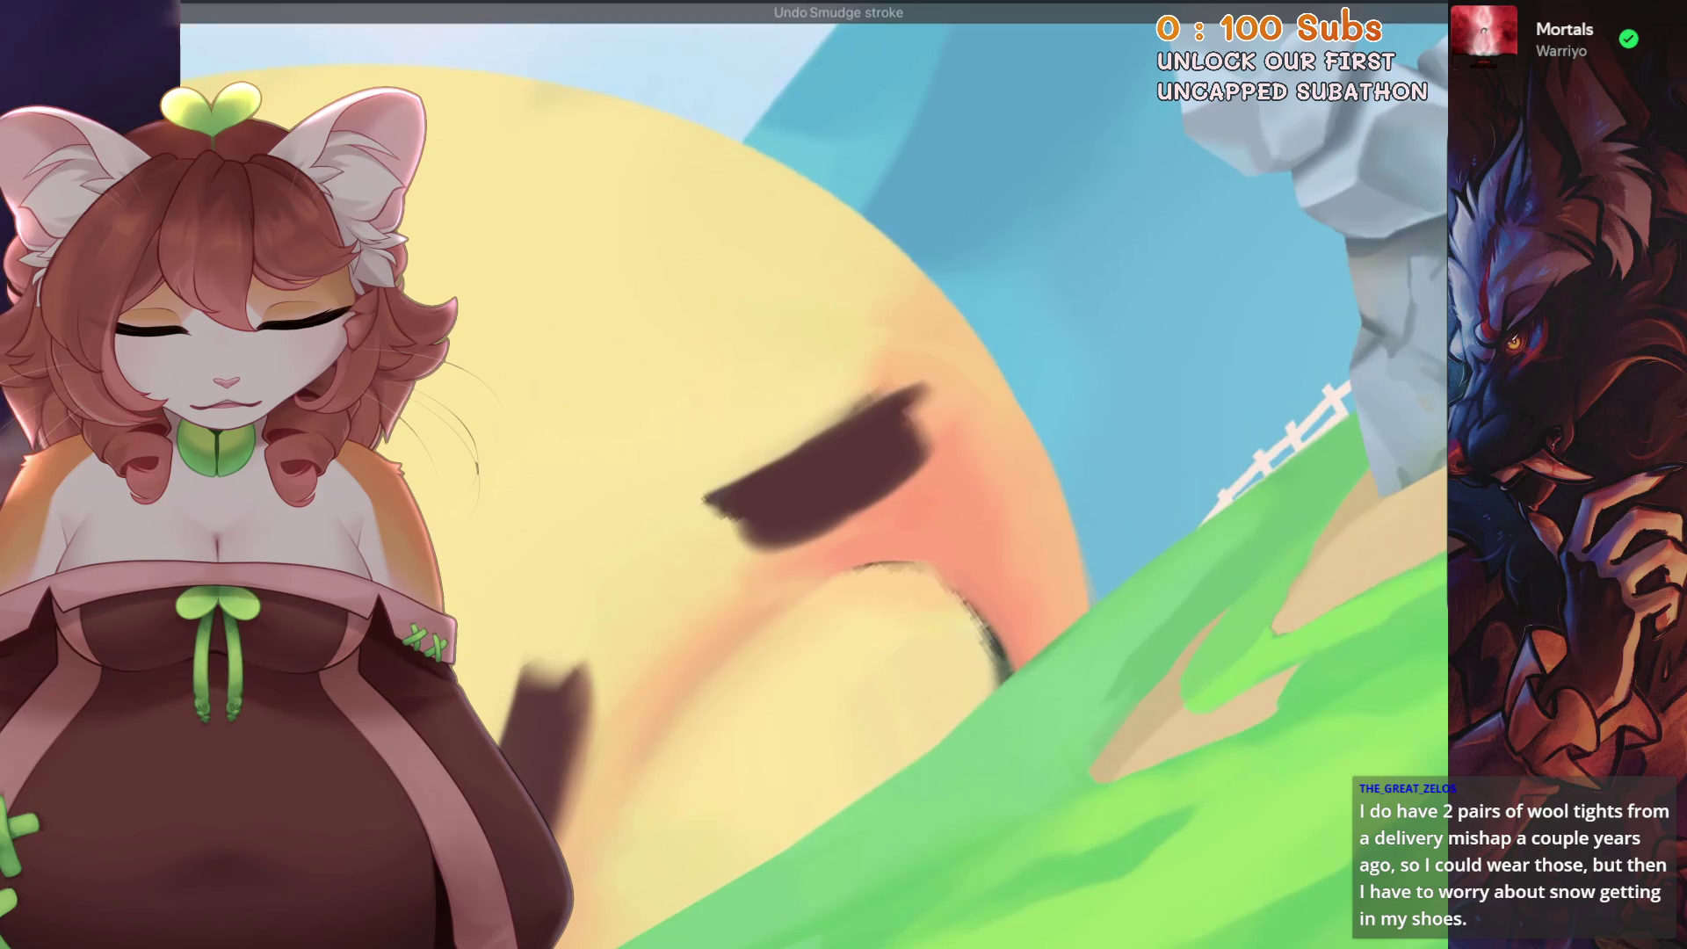
pyautogui.scroll(-3, 843, 476)
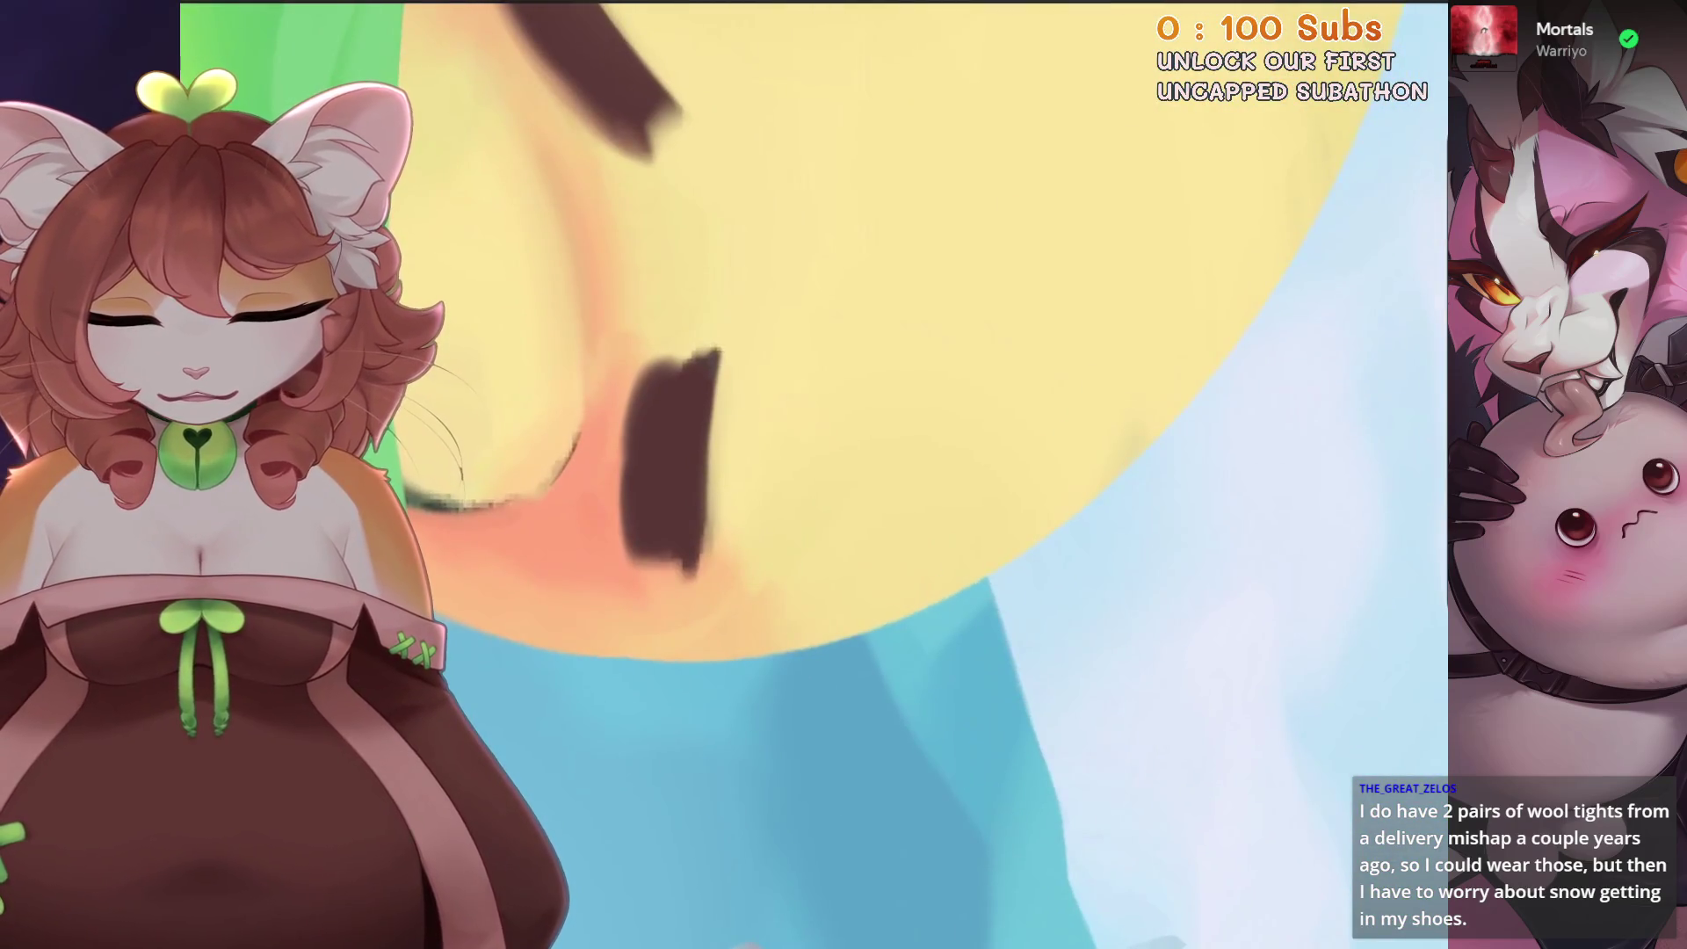
# - Revert the eyelid smudge, then try blending near the sun's eye and take those smudges back
pyautogui.hotkey('ctrl', 'z')
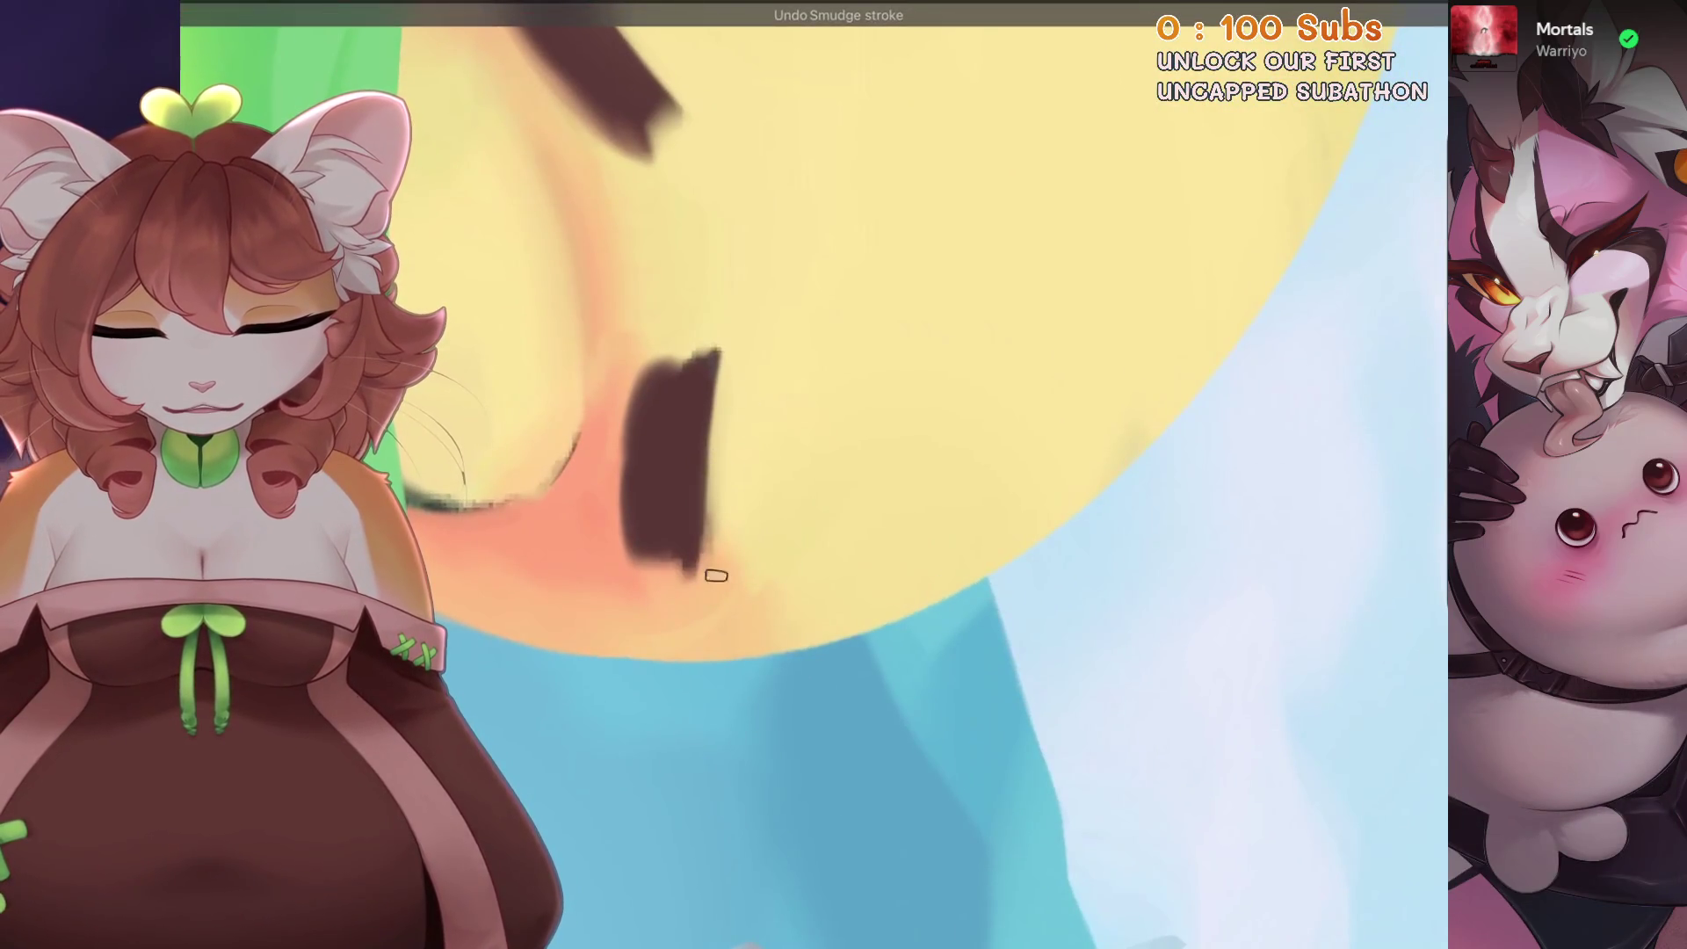
pyautogui.moveTo(729, 410); pyautogui.dragTo(791, 331)
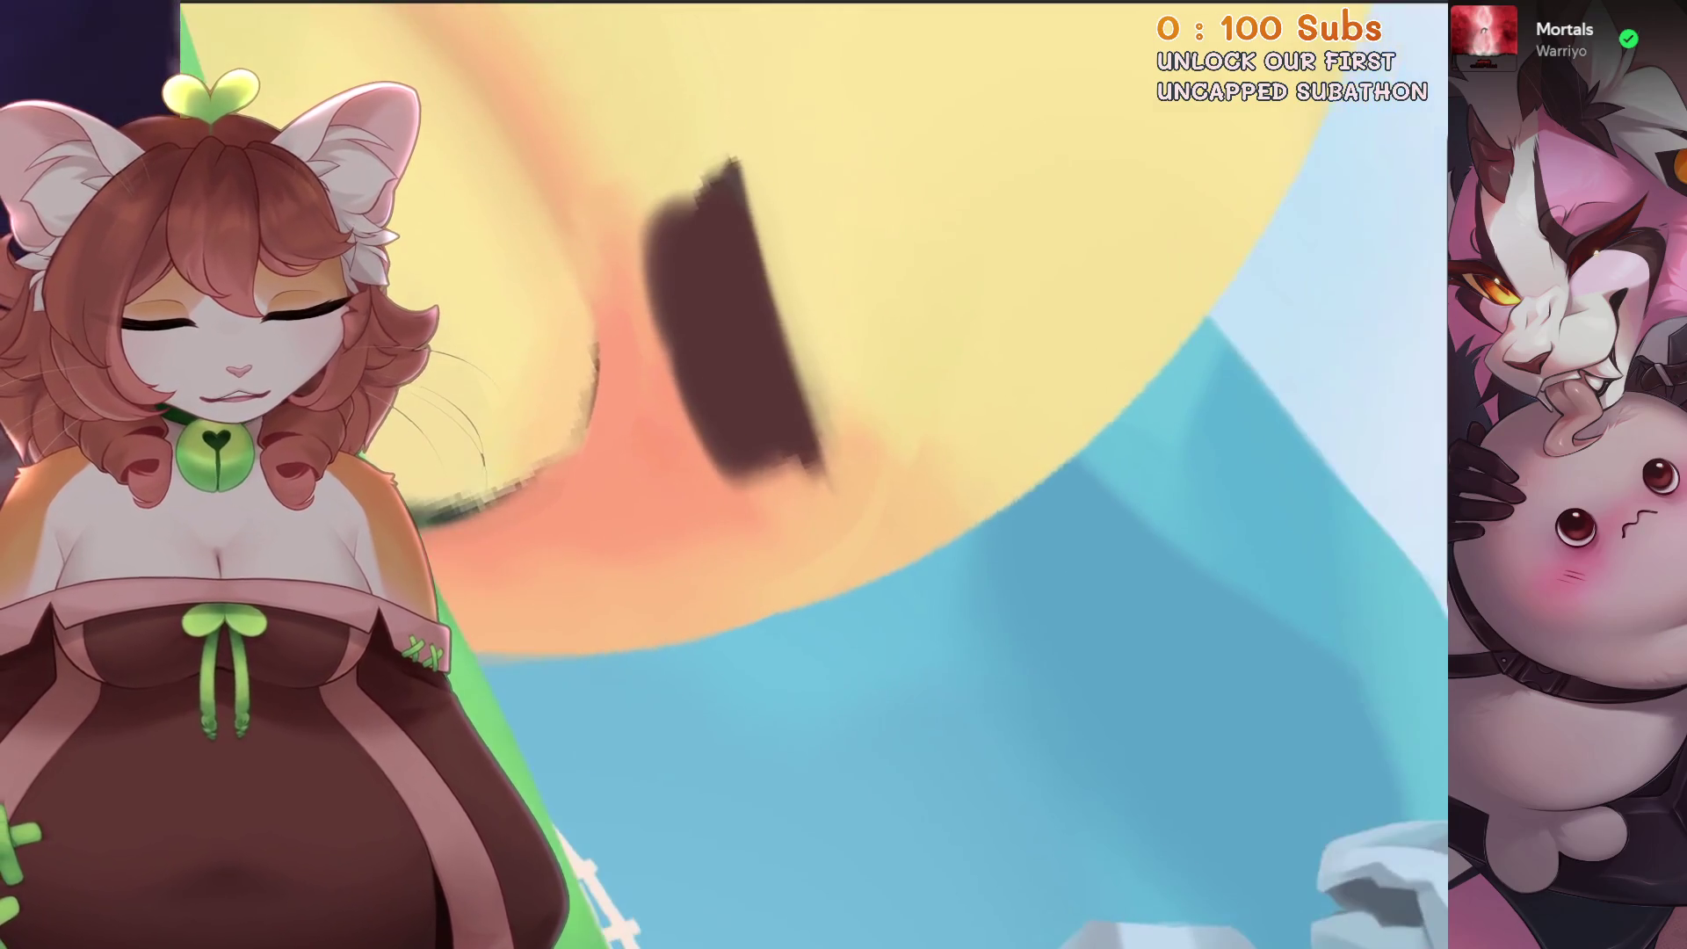
pyautogui.moveTo(886, 451); pyautogui.dragTo(799, 557)
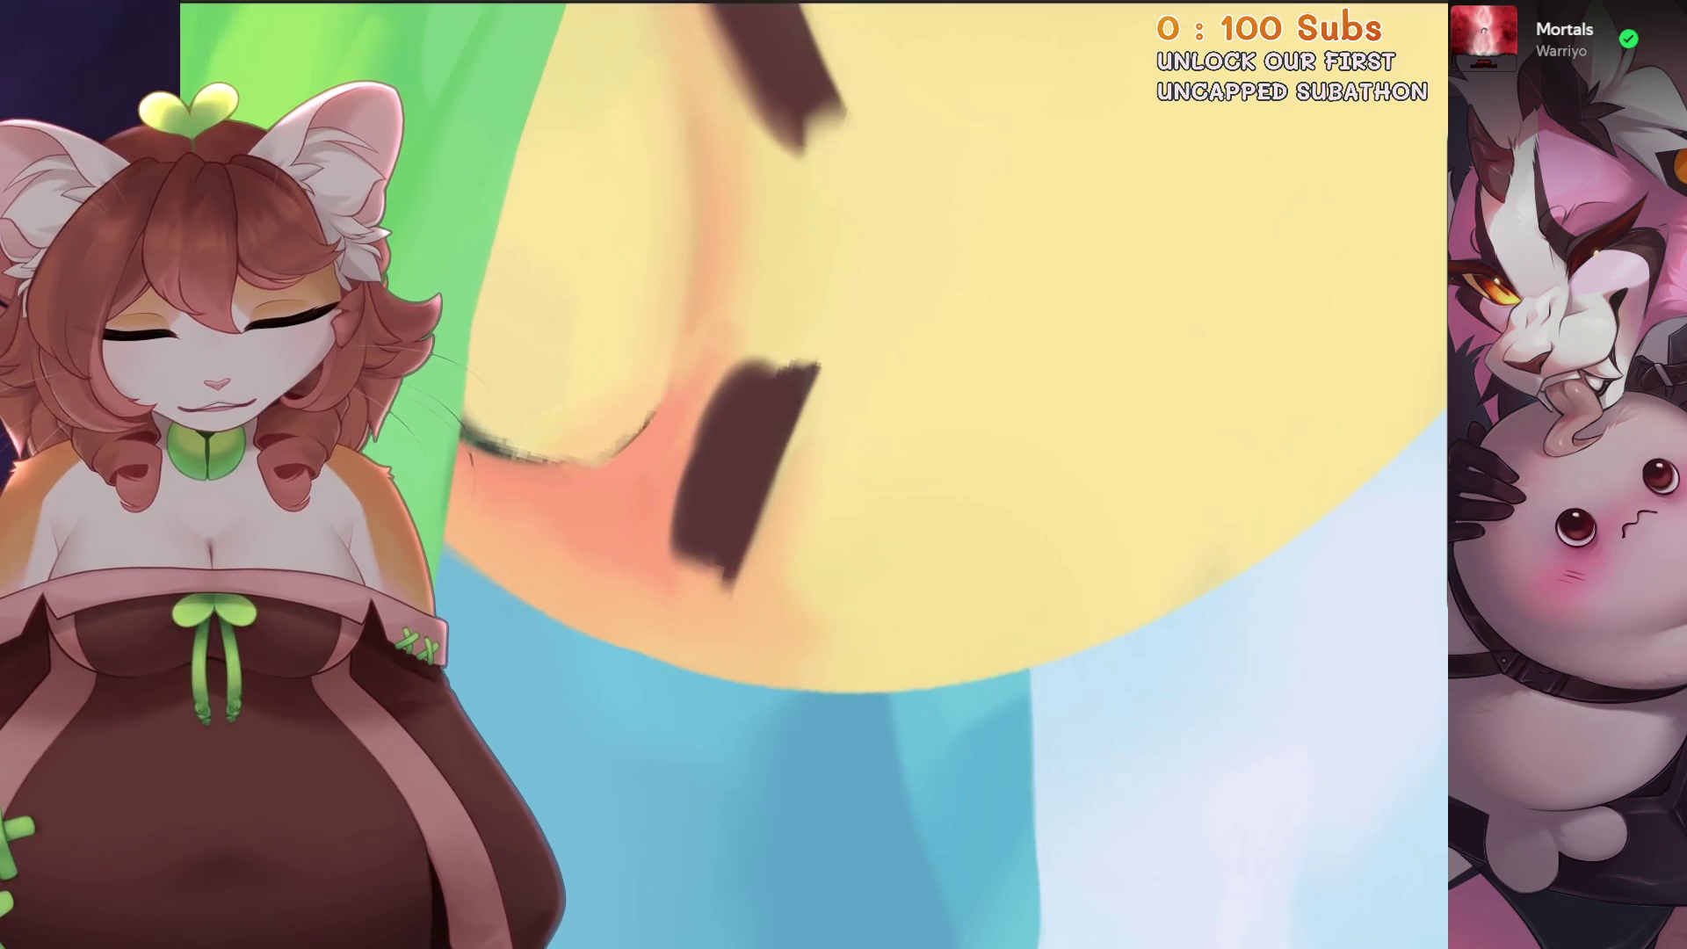
pyautogui.moveTo(756, 594); pyautogui.dragTo(706, 583)
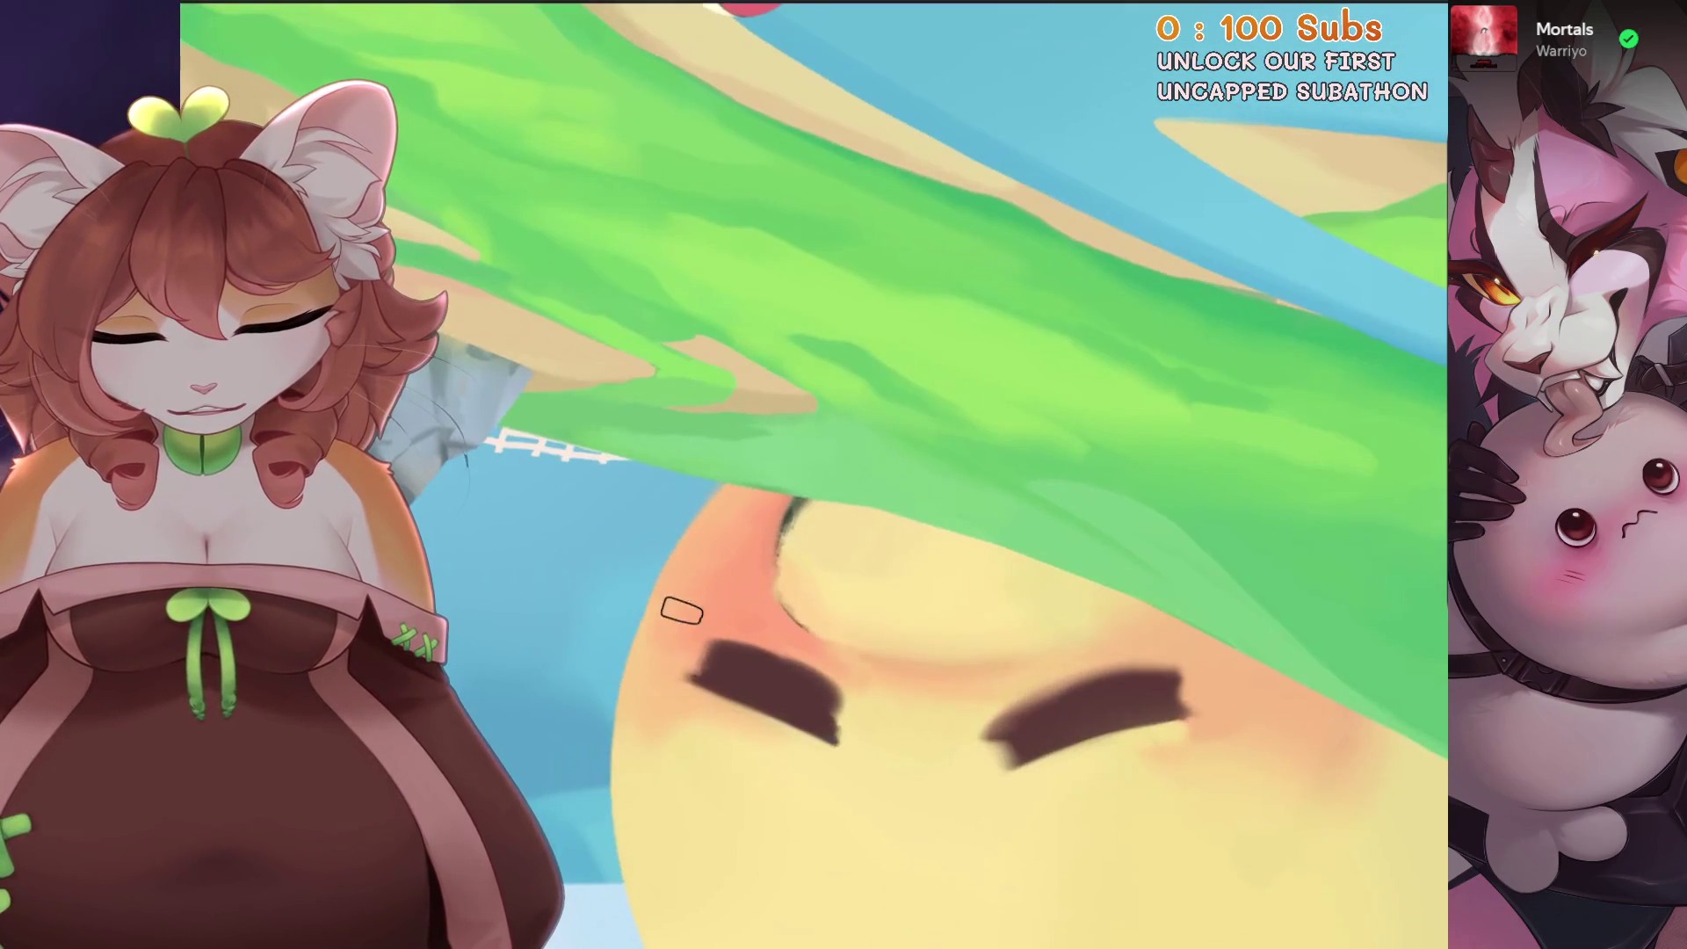
pyautogui.moveTo(799, 553)
pyautogui.mouseDown()
pyautogui.moveTo(892, 482)
pyautogui.moveTo(849, 567)
pyautogui.mouseUp()
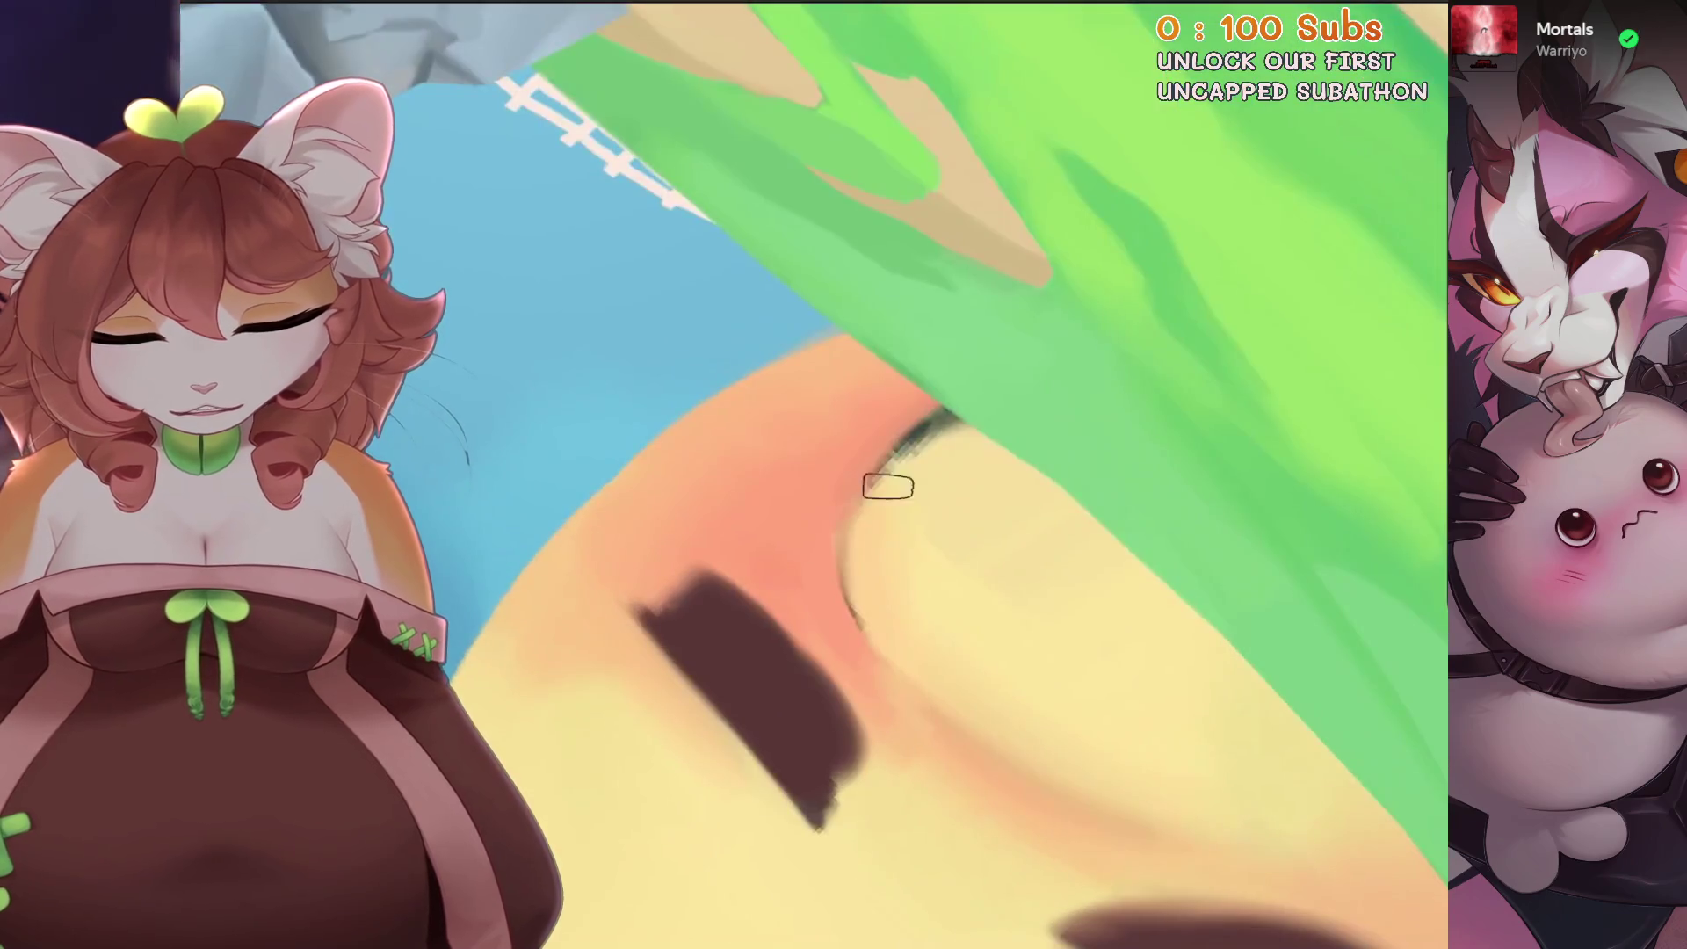
pyautogui.hotkey('ctrl', 'z')
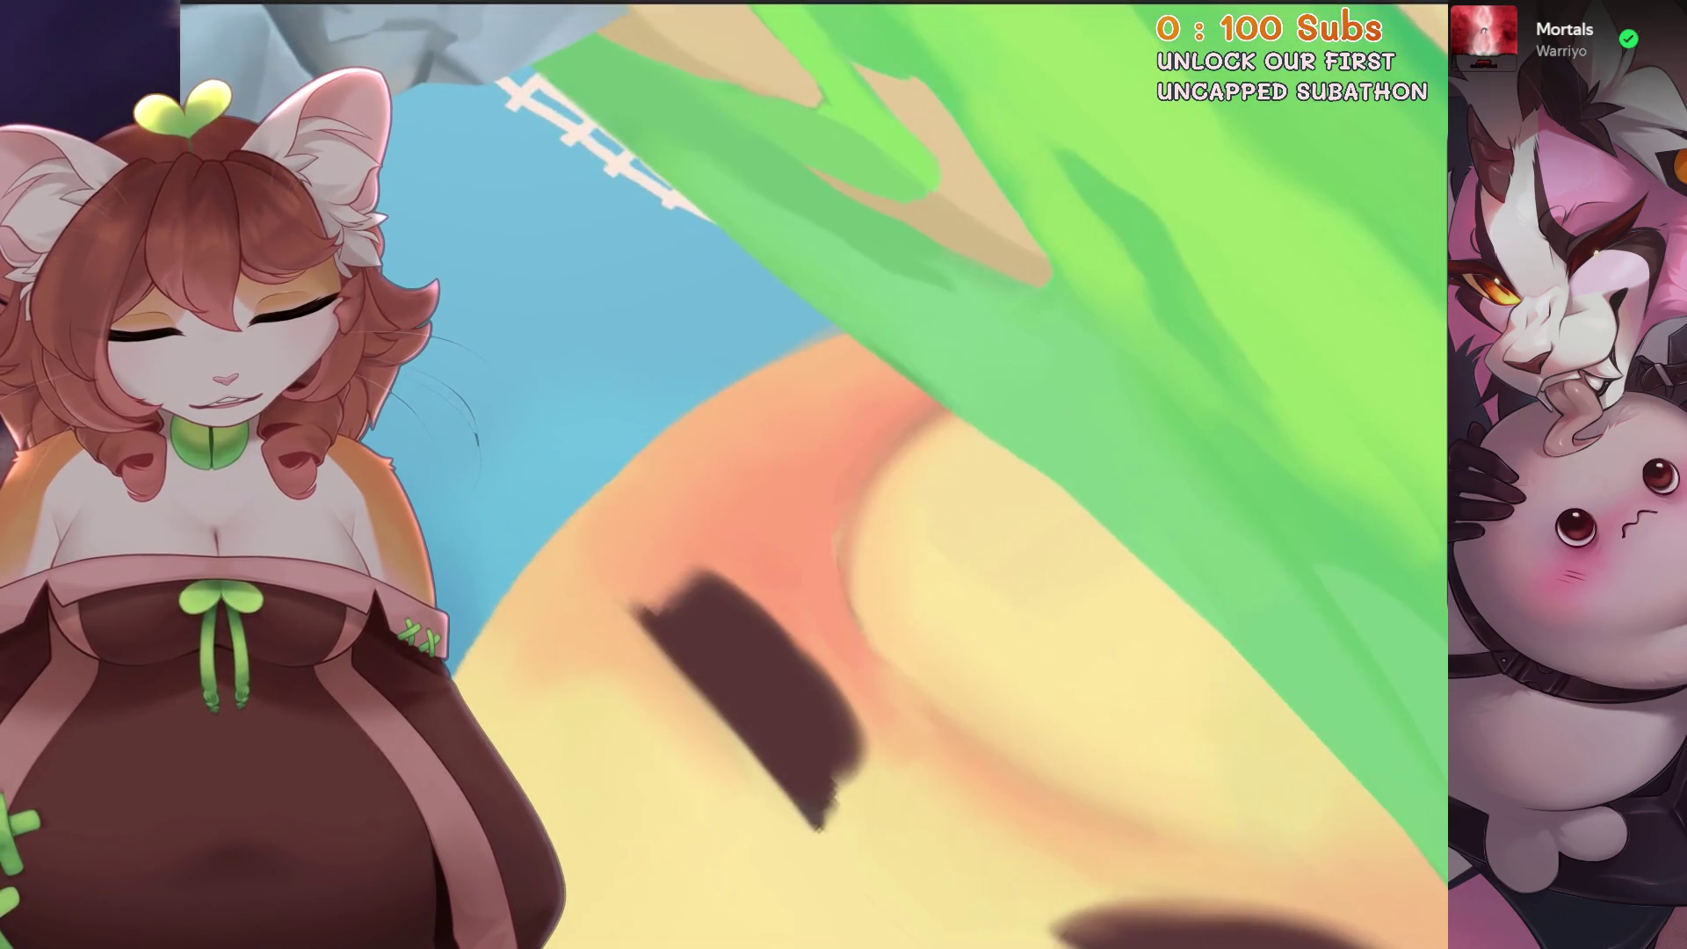
pyautogui.moveTo(905, 632); pyautogui.dragTo(791, 555)
pyautogui.hotkey('ctrl', 'z')
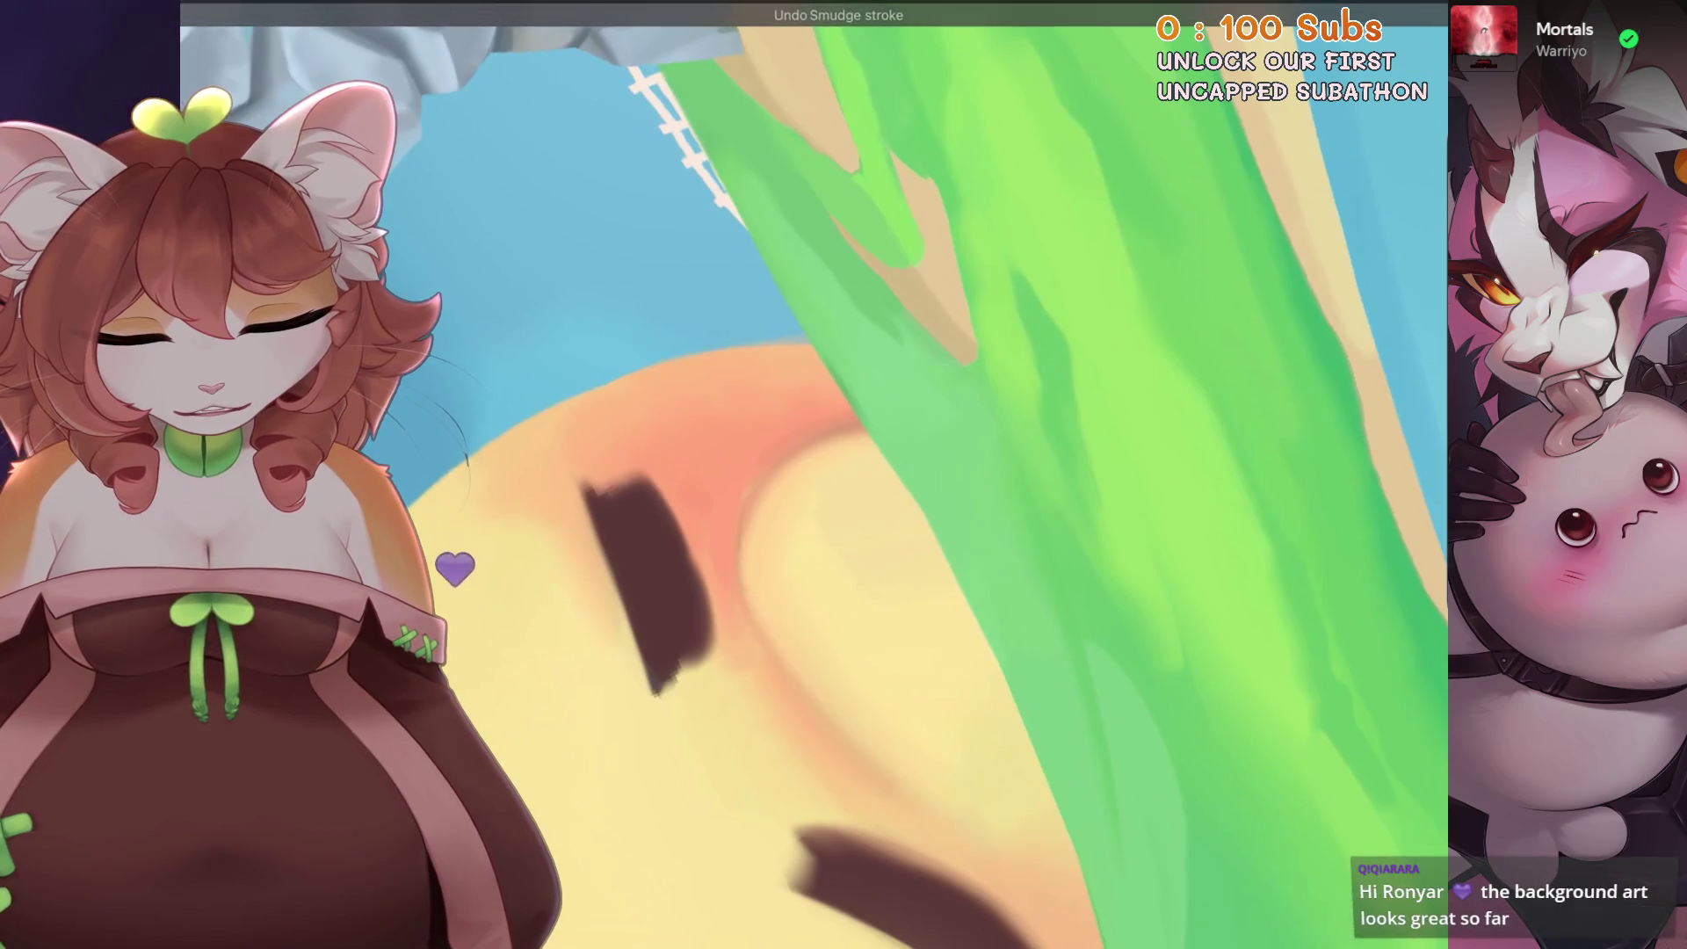
# - With the smudge brush at 7%, soften an eyelid edge, undo it and reframe the upper eyelid
pyautogui.moveTo(792, 553); pyautogui.dragTo(844, 567)
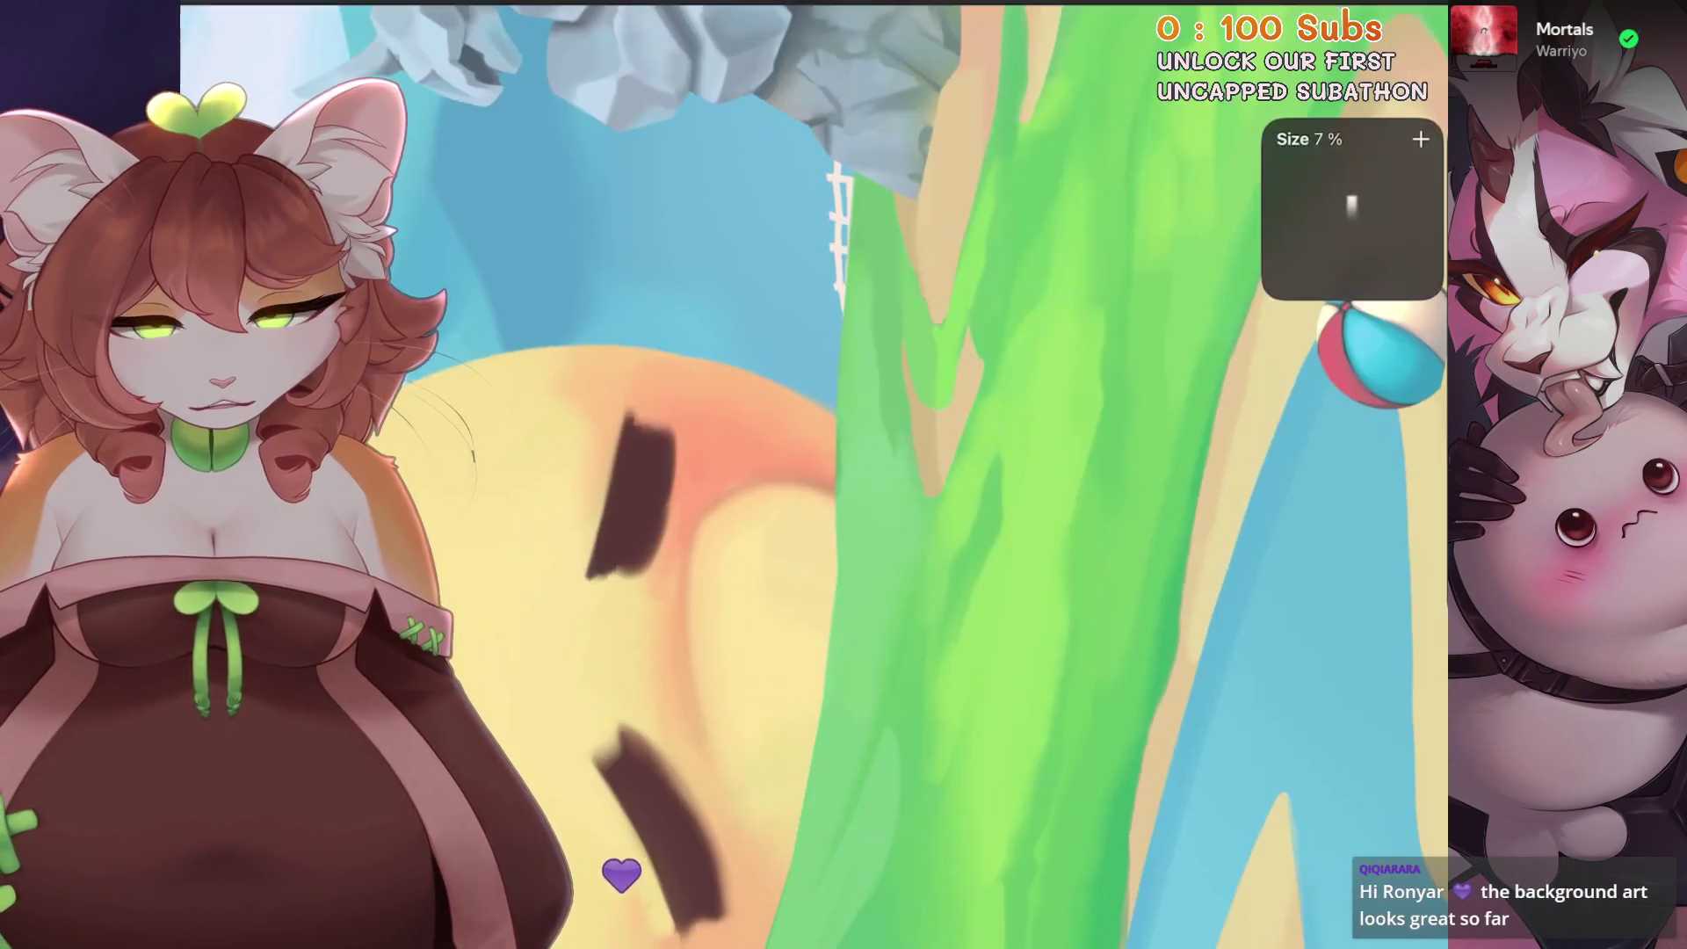
pyautogui.moveTo(687, 686); pyautogui.dragTo(738, 792)
pyautogui.hotkey('ctrl', 'z')
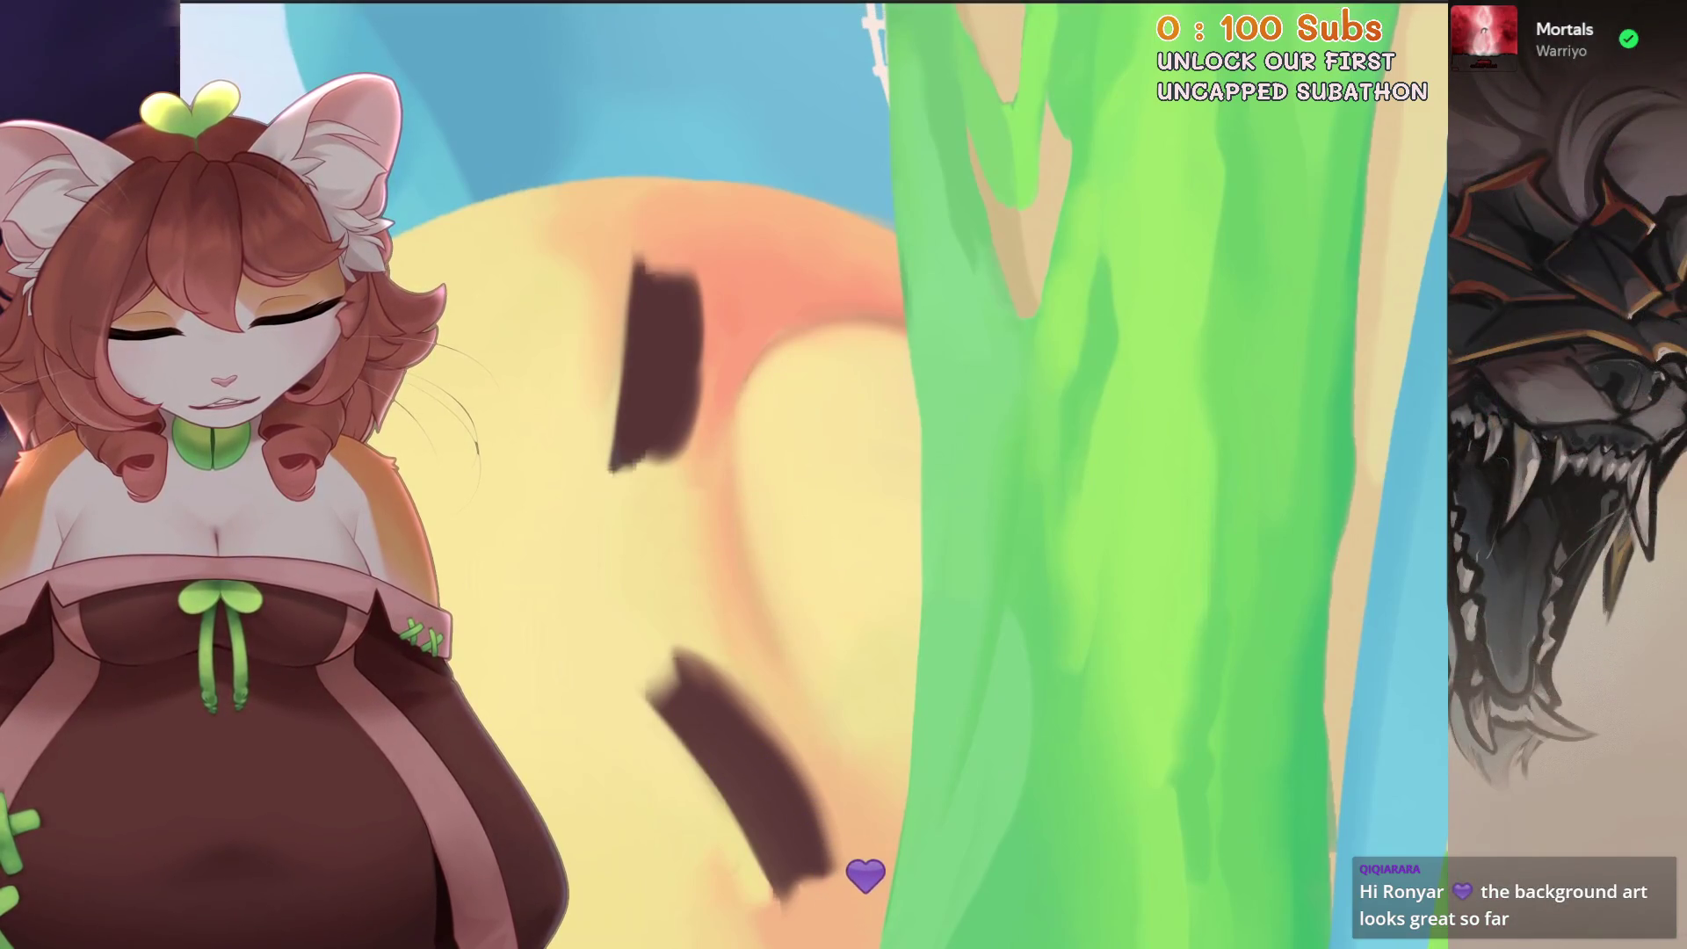
pyautogui.moveTo(785, 408); pyautogui.dragTo(843, 528)
pyautogui.moveTo(664, 594); pyautogui.dragTo(669, 479)
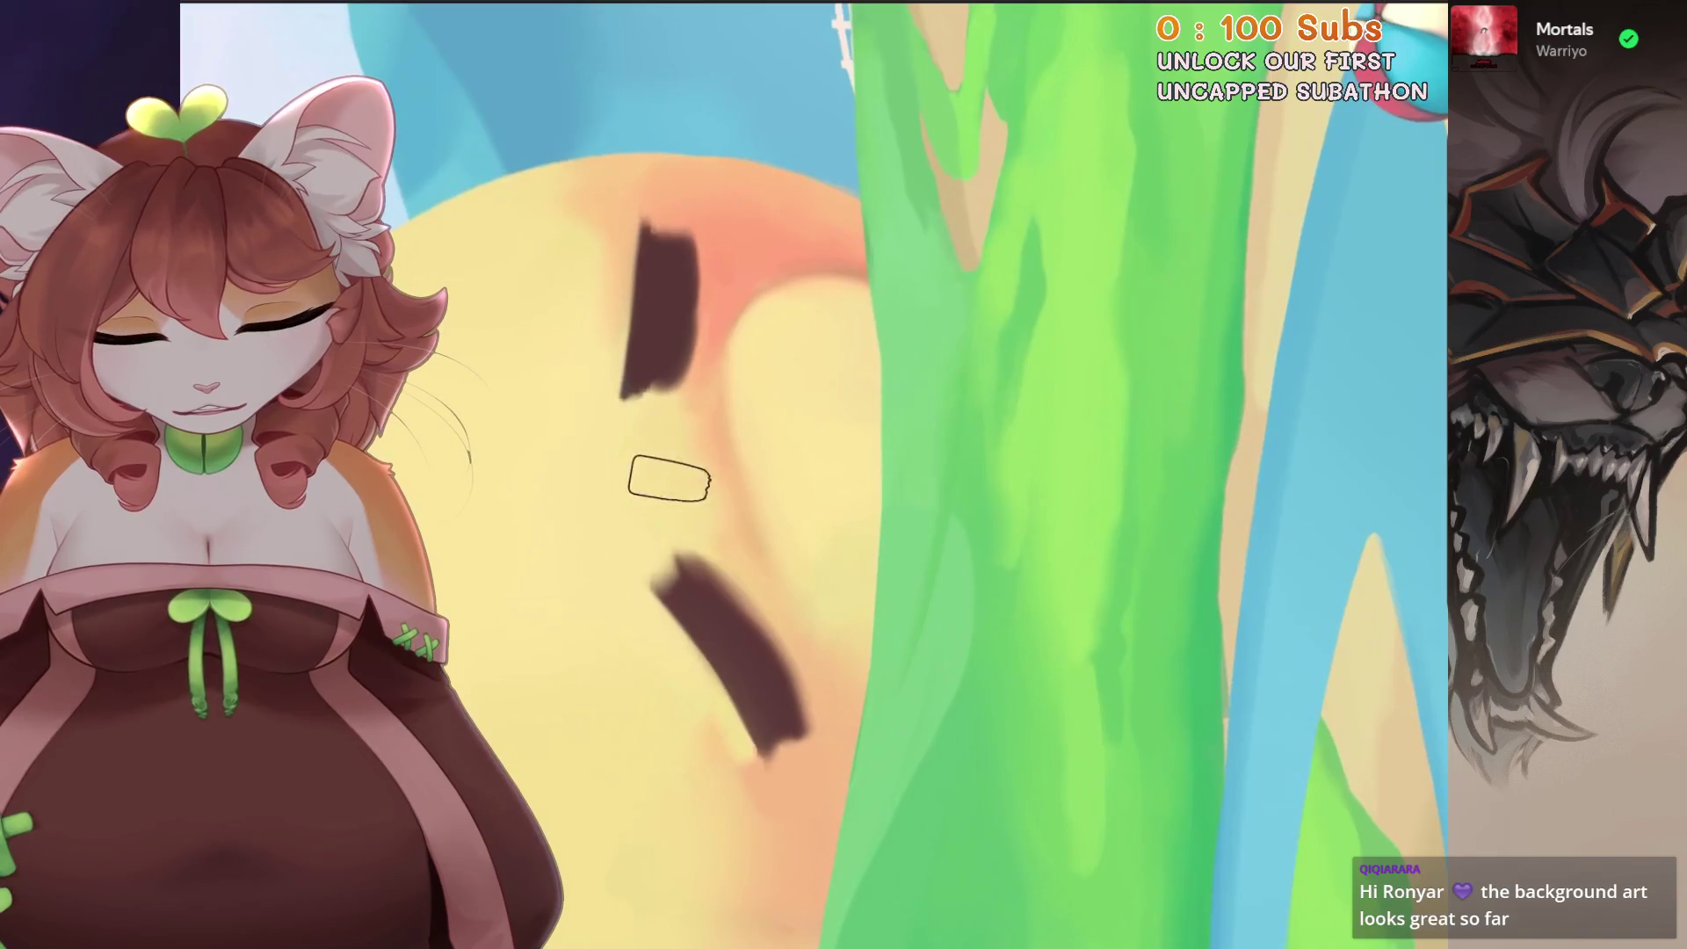
pyautogui.scroll(3, 669, 478)
pyautogui.moveTo(719, 555); pyautogui.dragTo(830, 458)
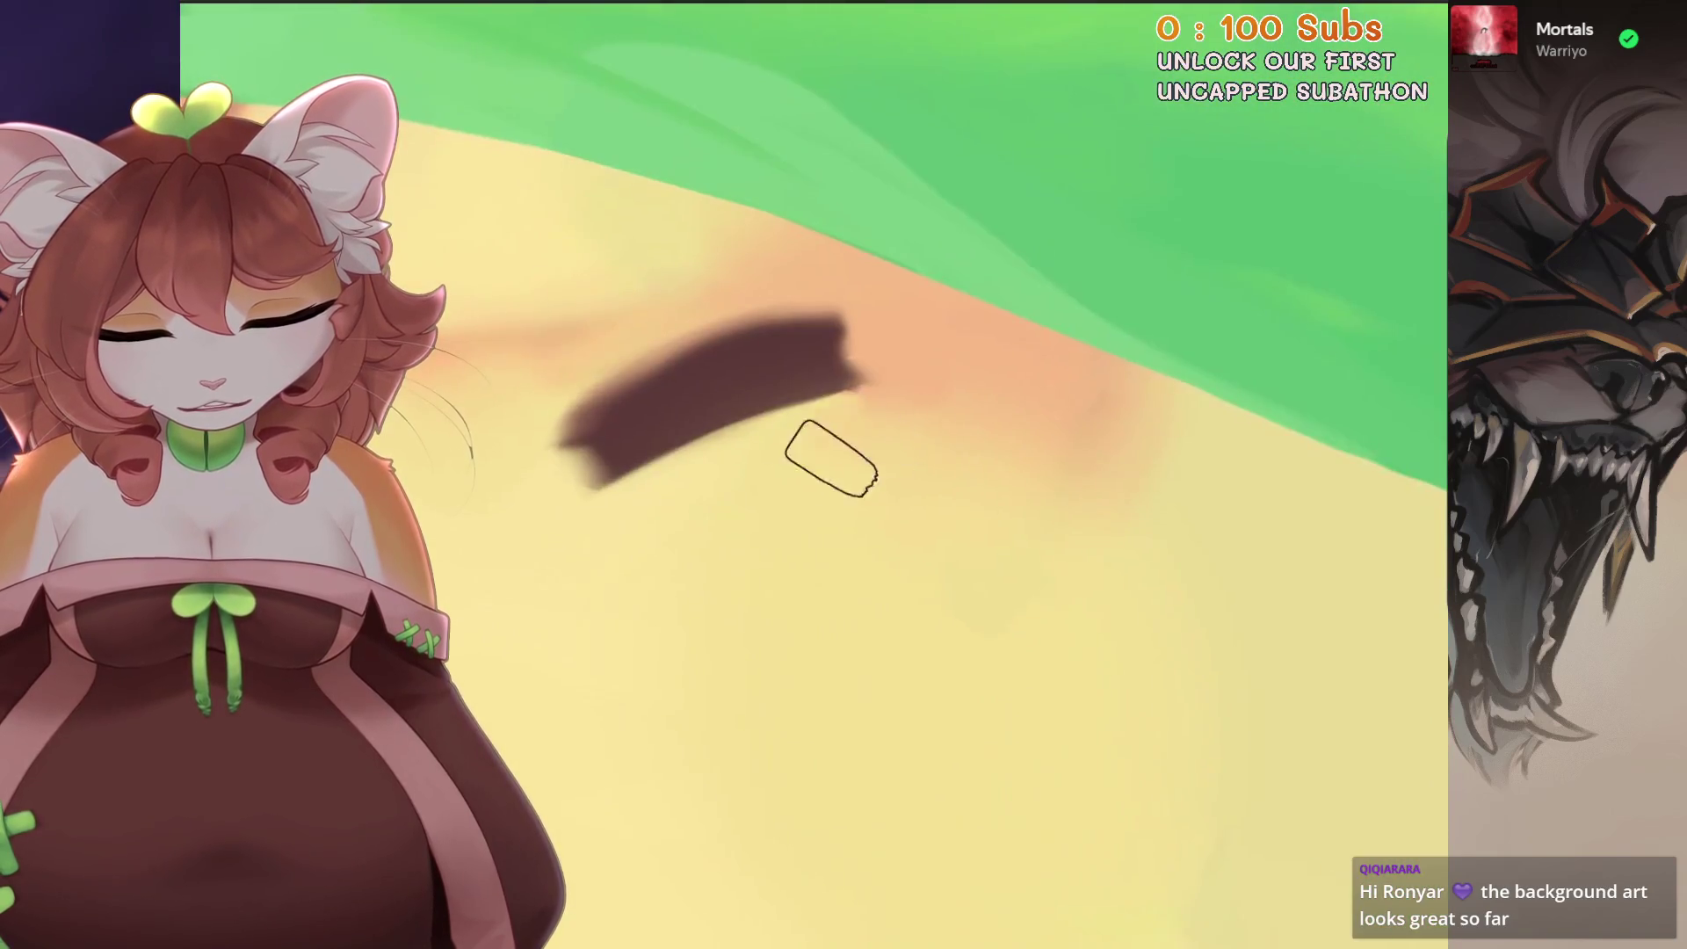
# - Undo three smudges near the dark stroke end, restoring its paint, and re-angle the view
pyautogui.hotkey('ctrl', 'z')
pyautogui.hotkey('ctrl', 'z')
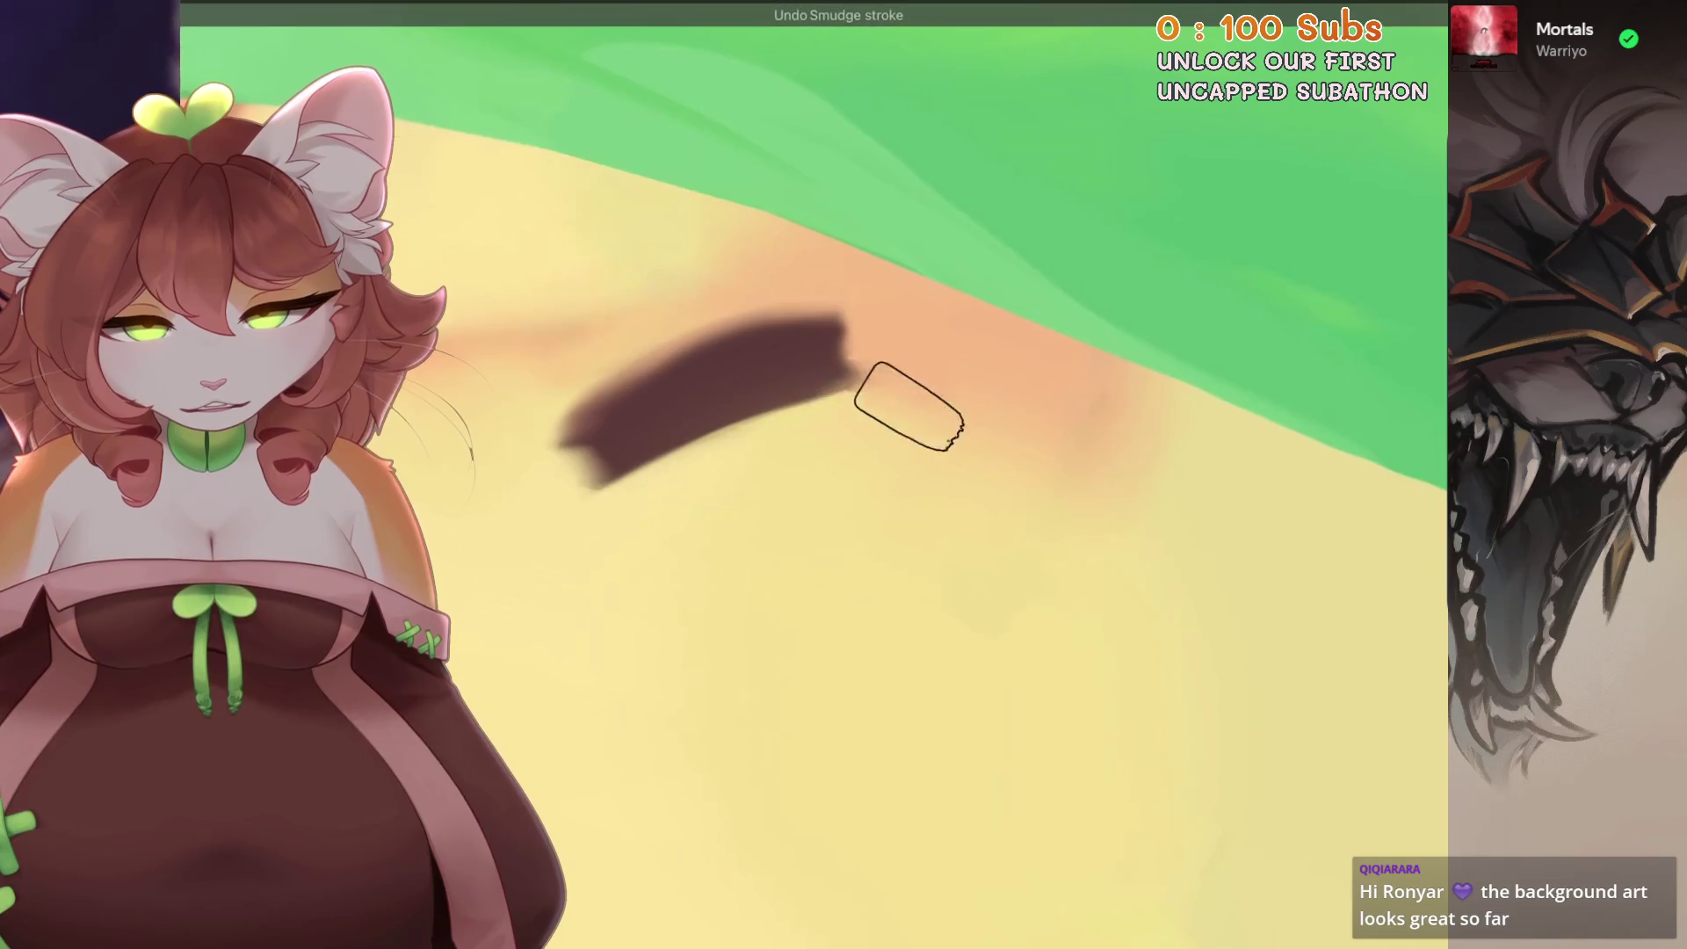
pyautogui.hotkey('ctrl', 'z')
pyautogui.moveTo(922, 357); pyautogui.dragTo(821, 377)
pyautogui.hotkey('ctrl', 'z')
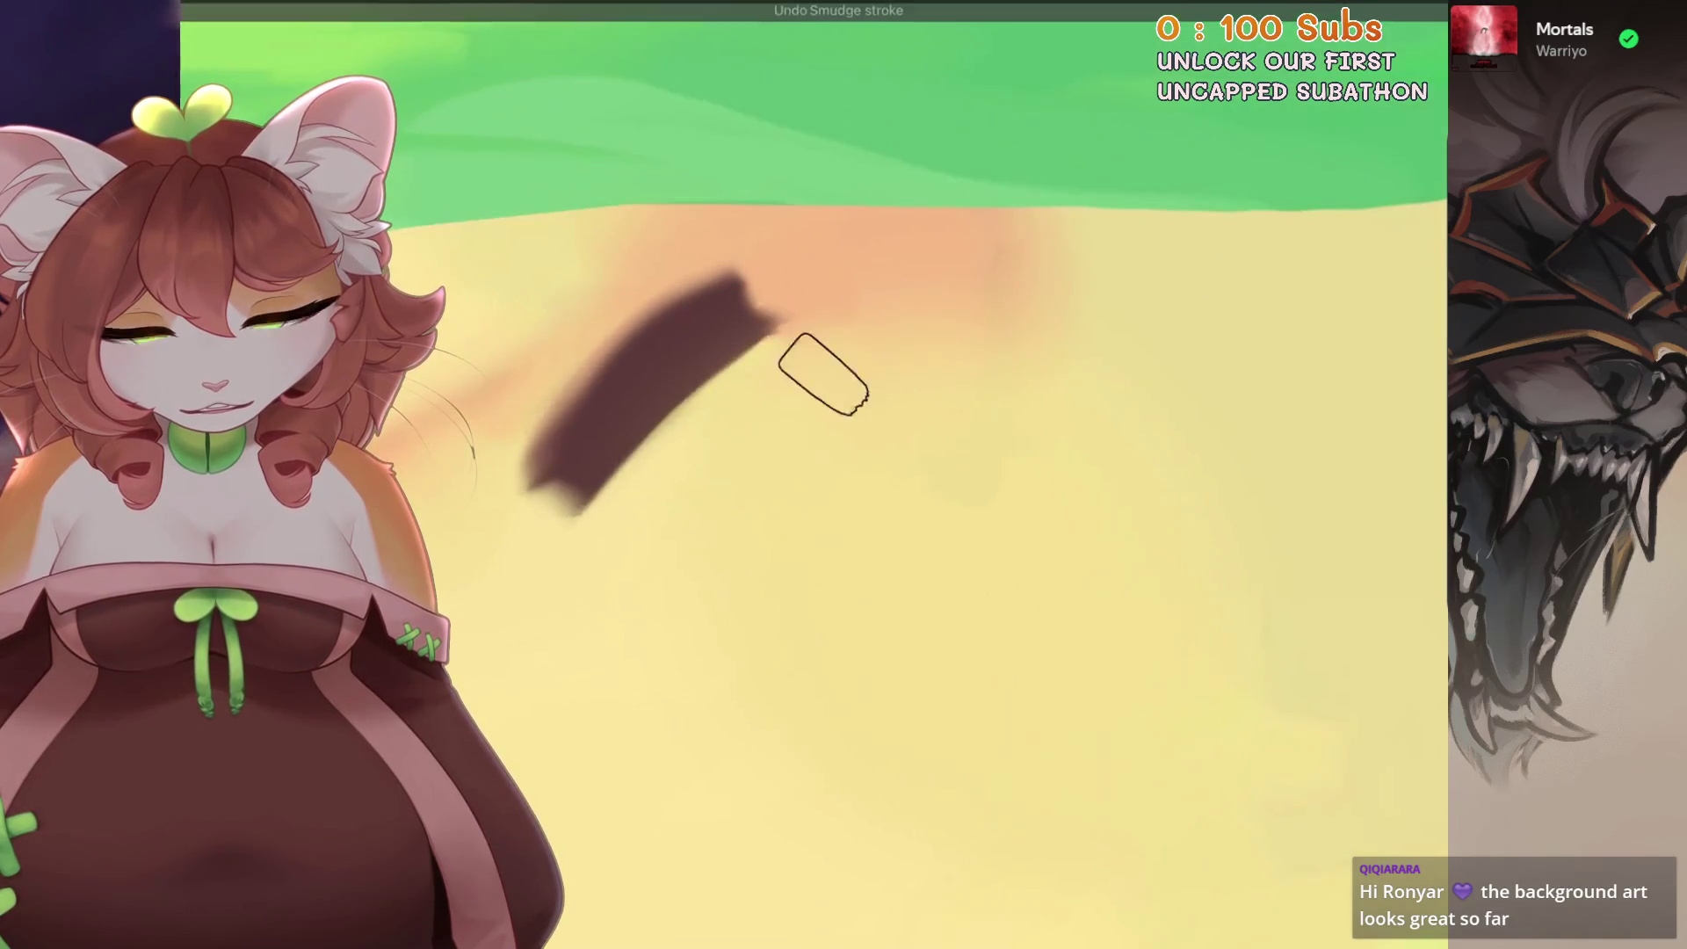
pyautogui.moveTo(970, 285); pyautogui.dragTo(840, 371)
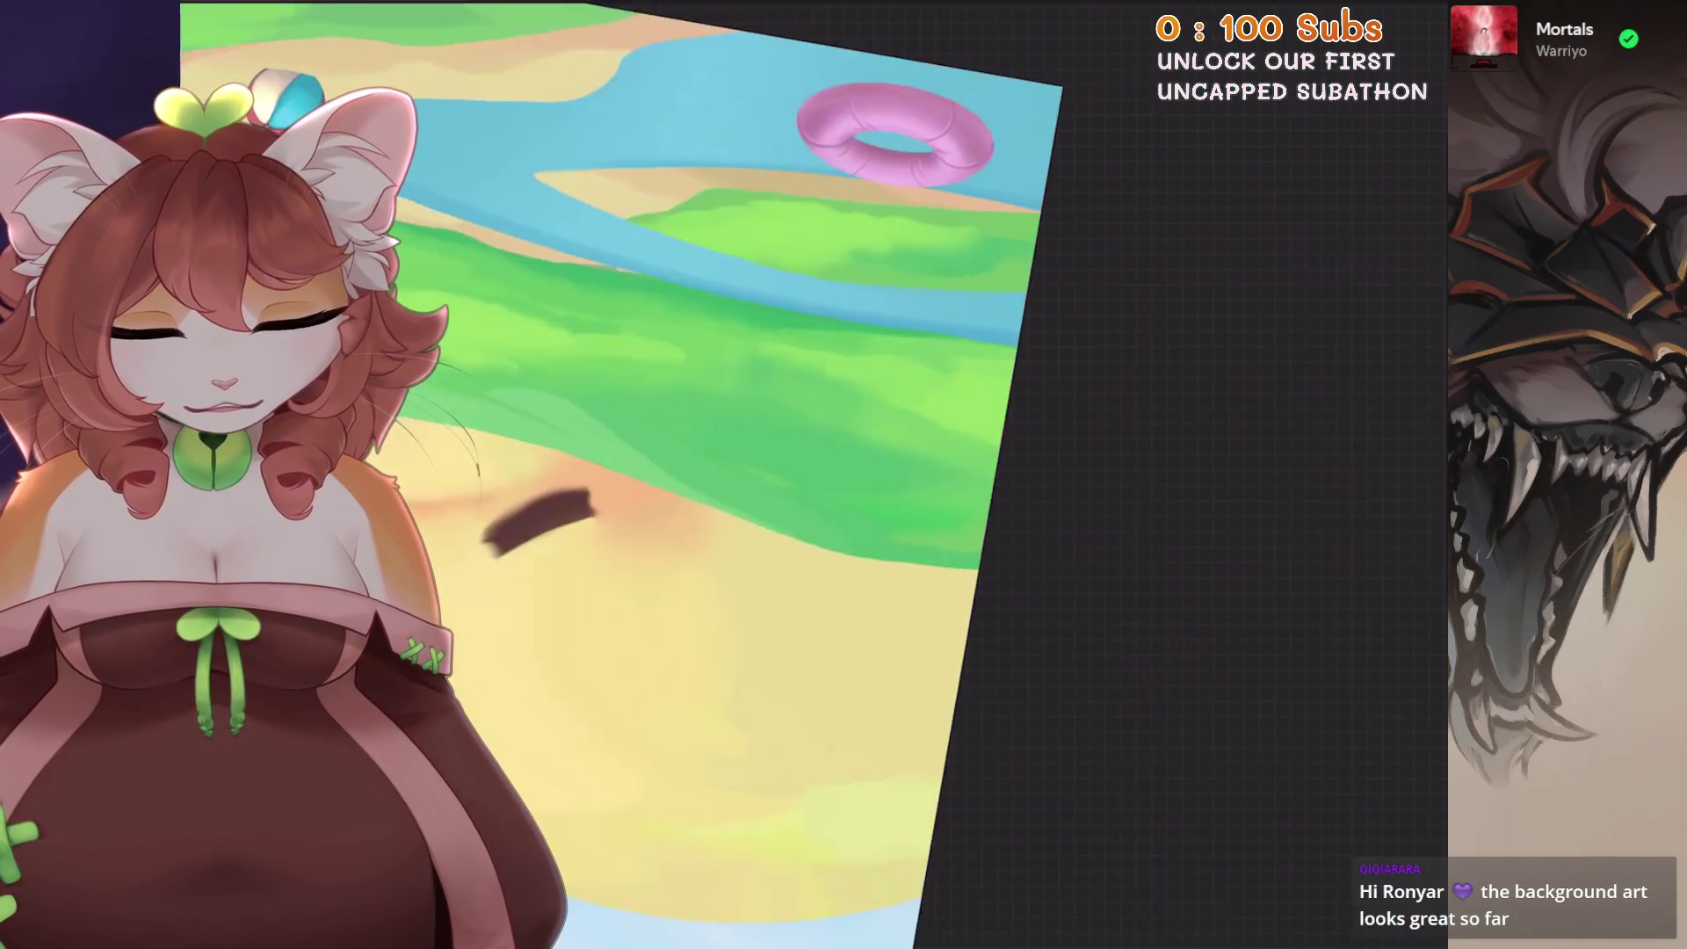
# - Frame the sleepy sun's face and set the brush size to 12% for detail work
pyautogui.moveTo(893, 320); pyautogui.dragTo(791, 435)
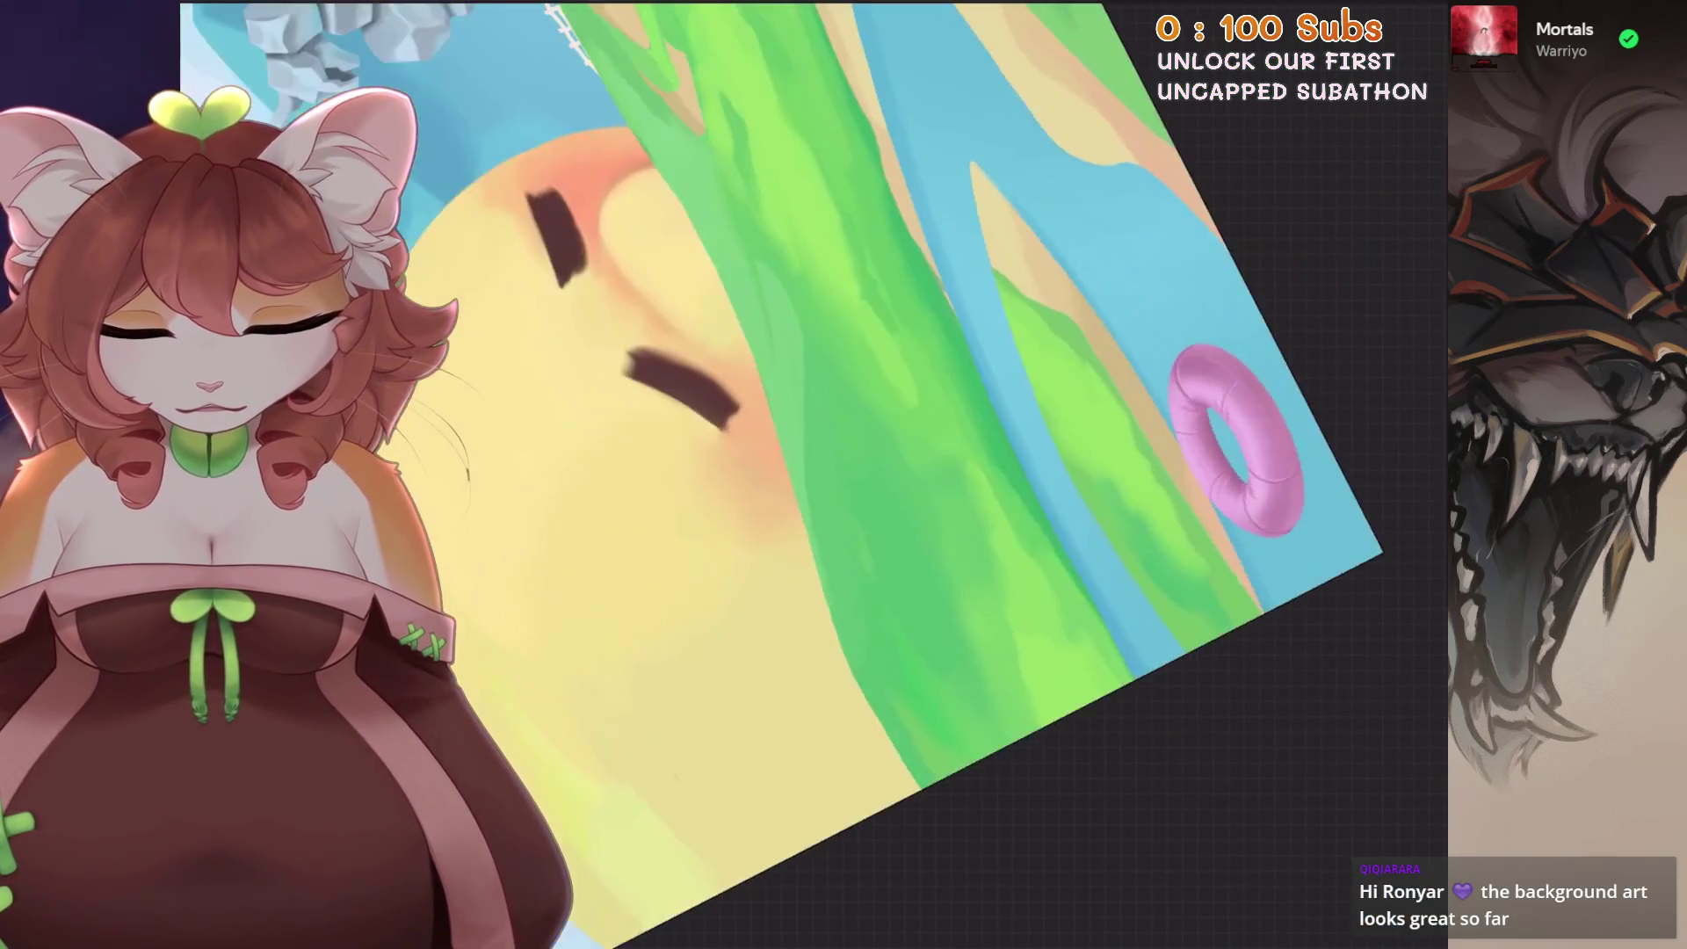
pyautogui.moveTo(900, 536); pyautogui.dragTo(844, 474)
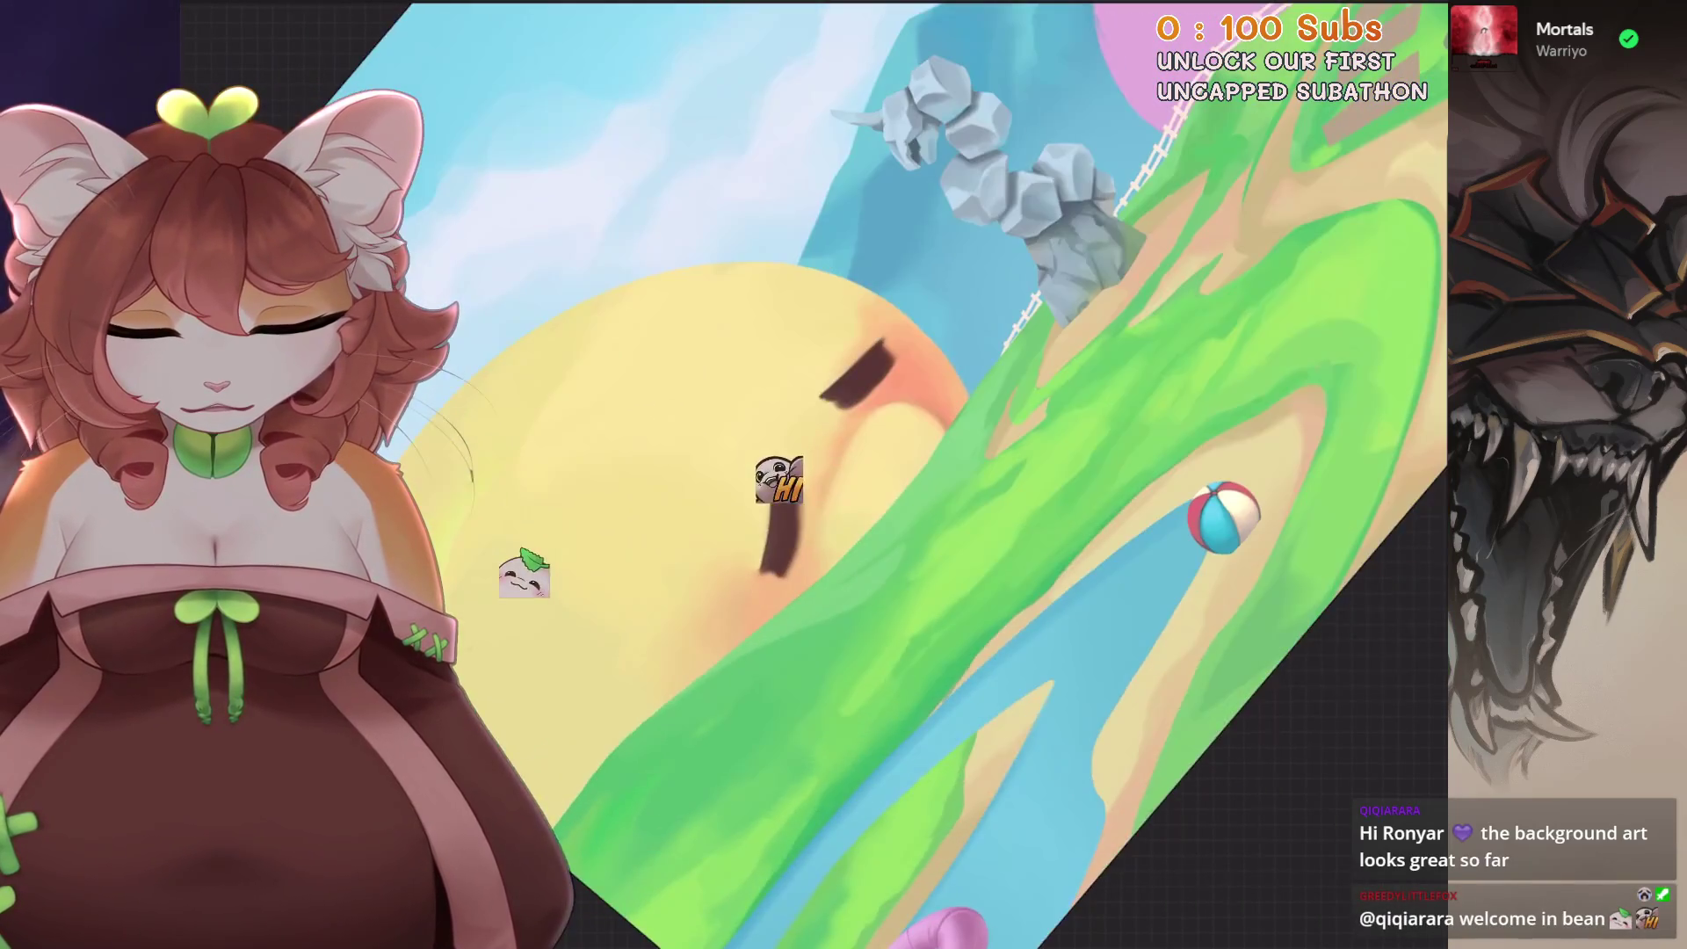
pyautogui.moveTo(922, 343); pyautogui.dragTo(1028, 501)
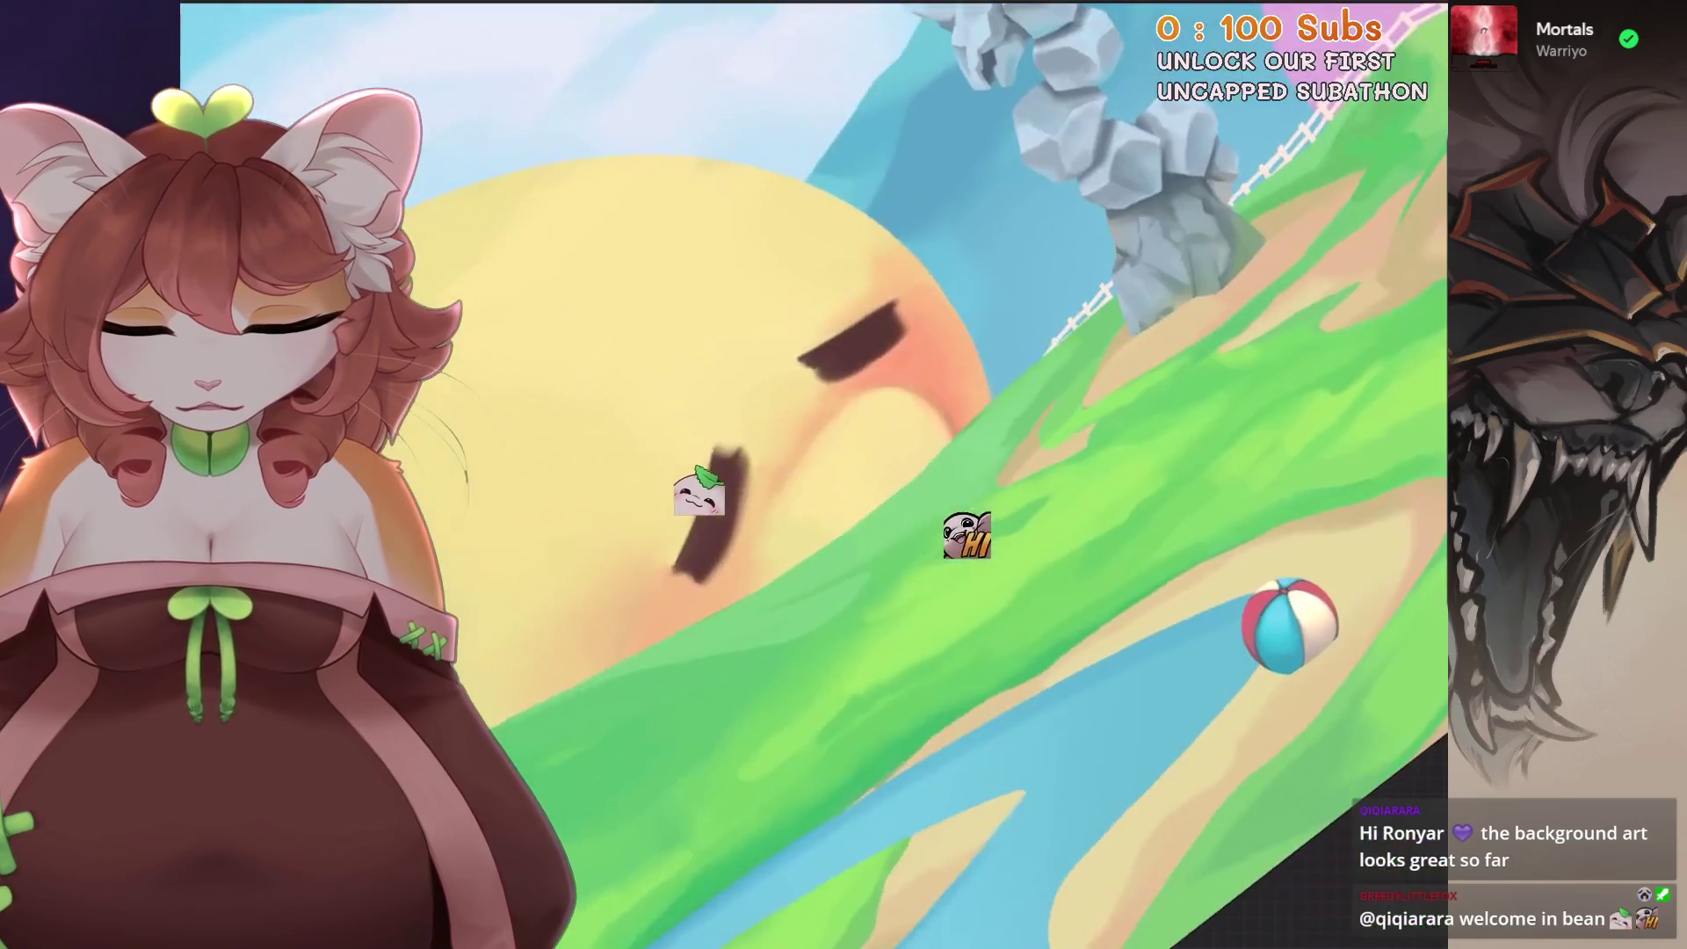
pyautogui.moveTo(923, 475); pyautogui.dragTo(976, 423)
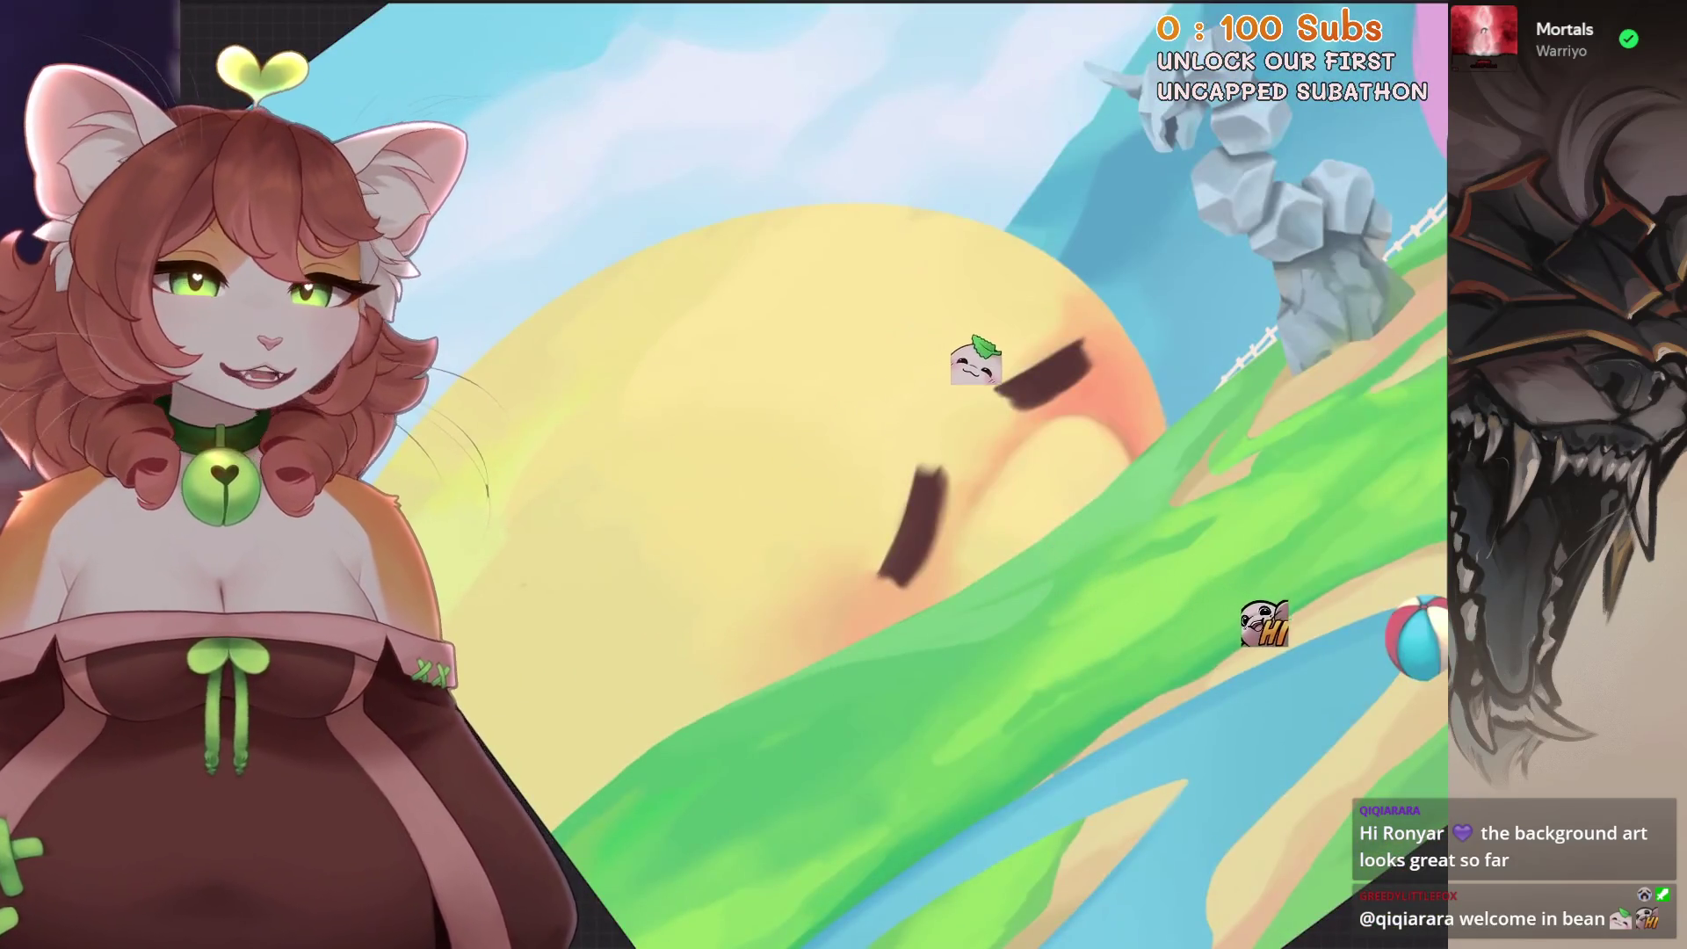
pyautogui.moveTo(949, 474)
pyautogui.mouseDown()
pyautogui.moveTo(1001, 422)
pyautogui.moveTo(949, 474)
pyautogui.mouseUp()
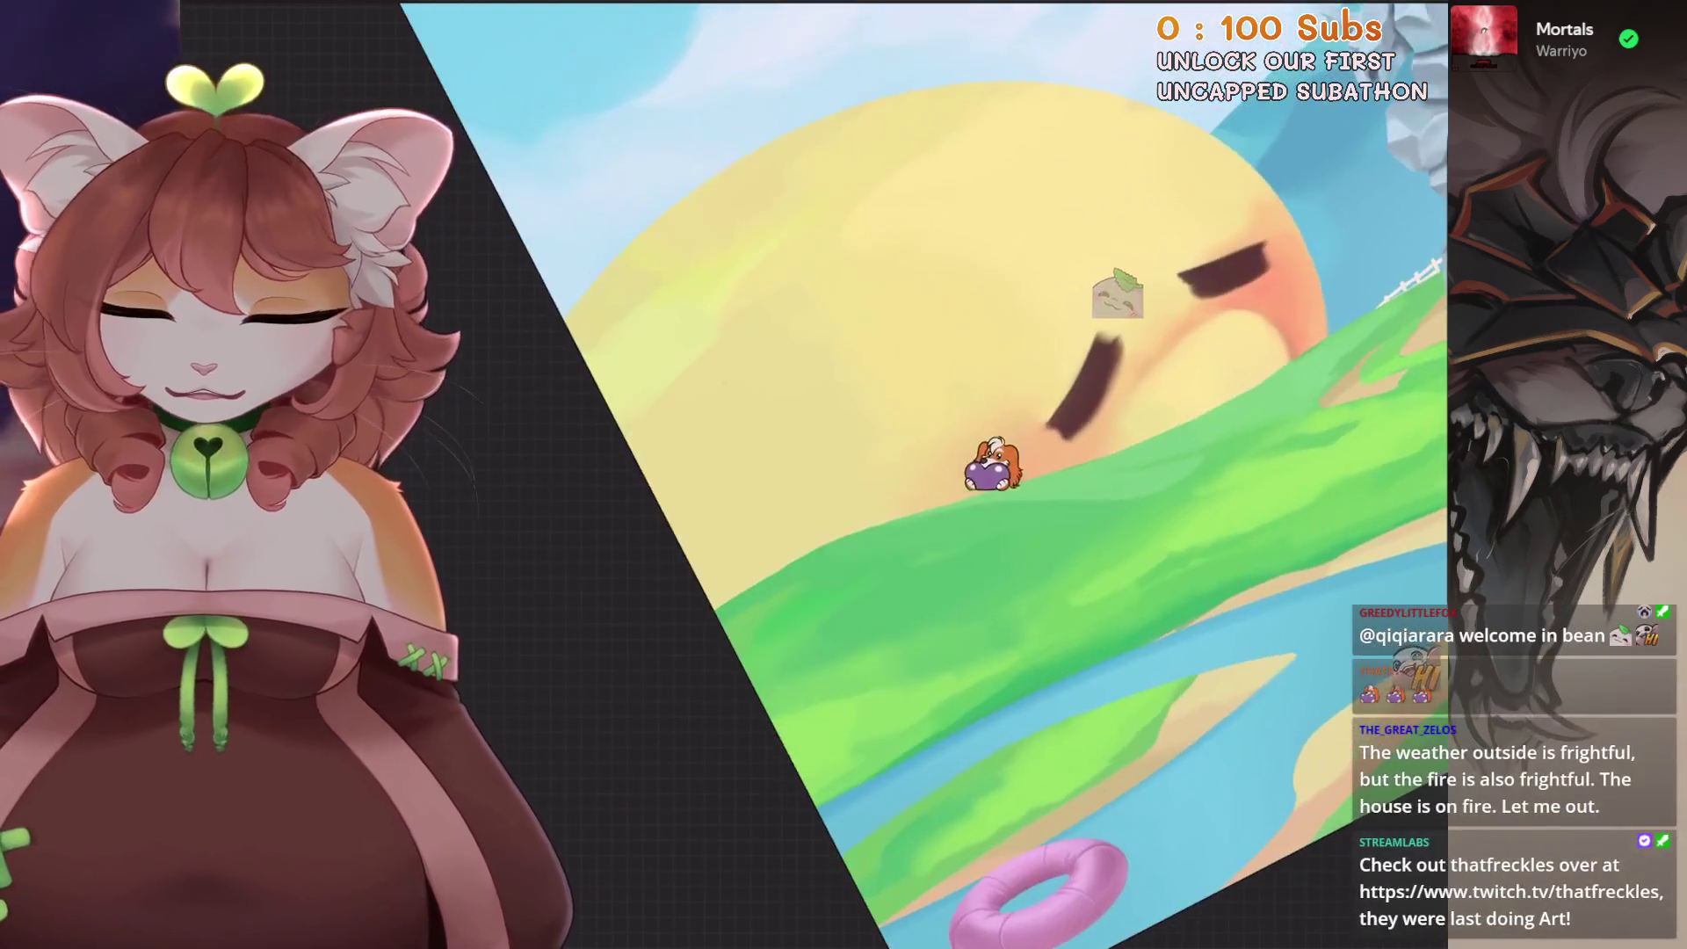
pyautogui.scroll(2, 949, 475)
pyautogui.scroll(2, 949, 475)
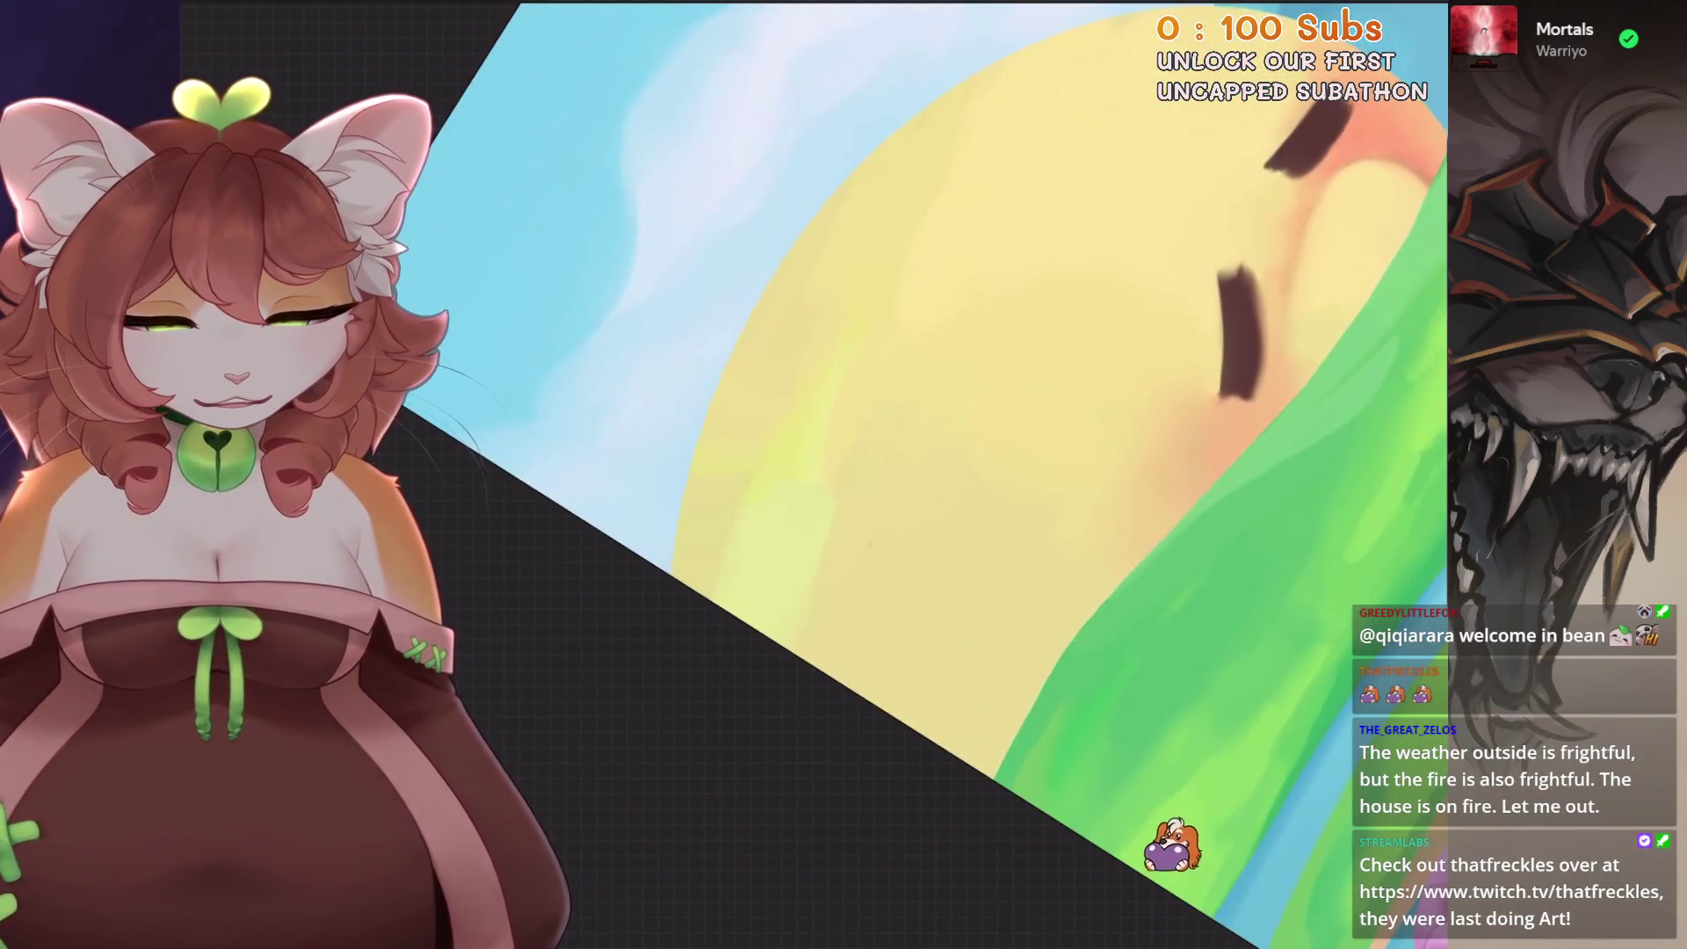
pyautogui.press(']')
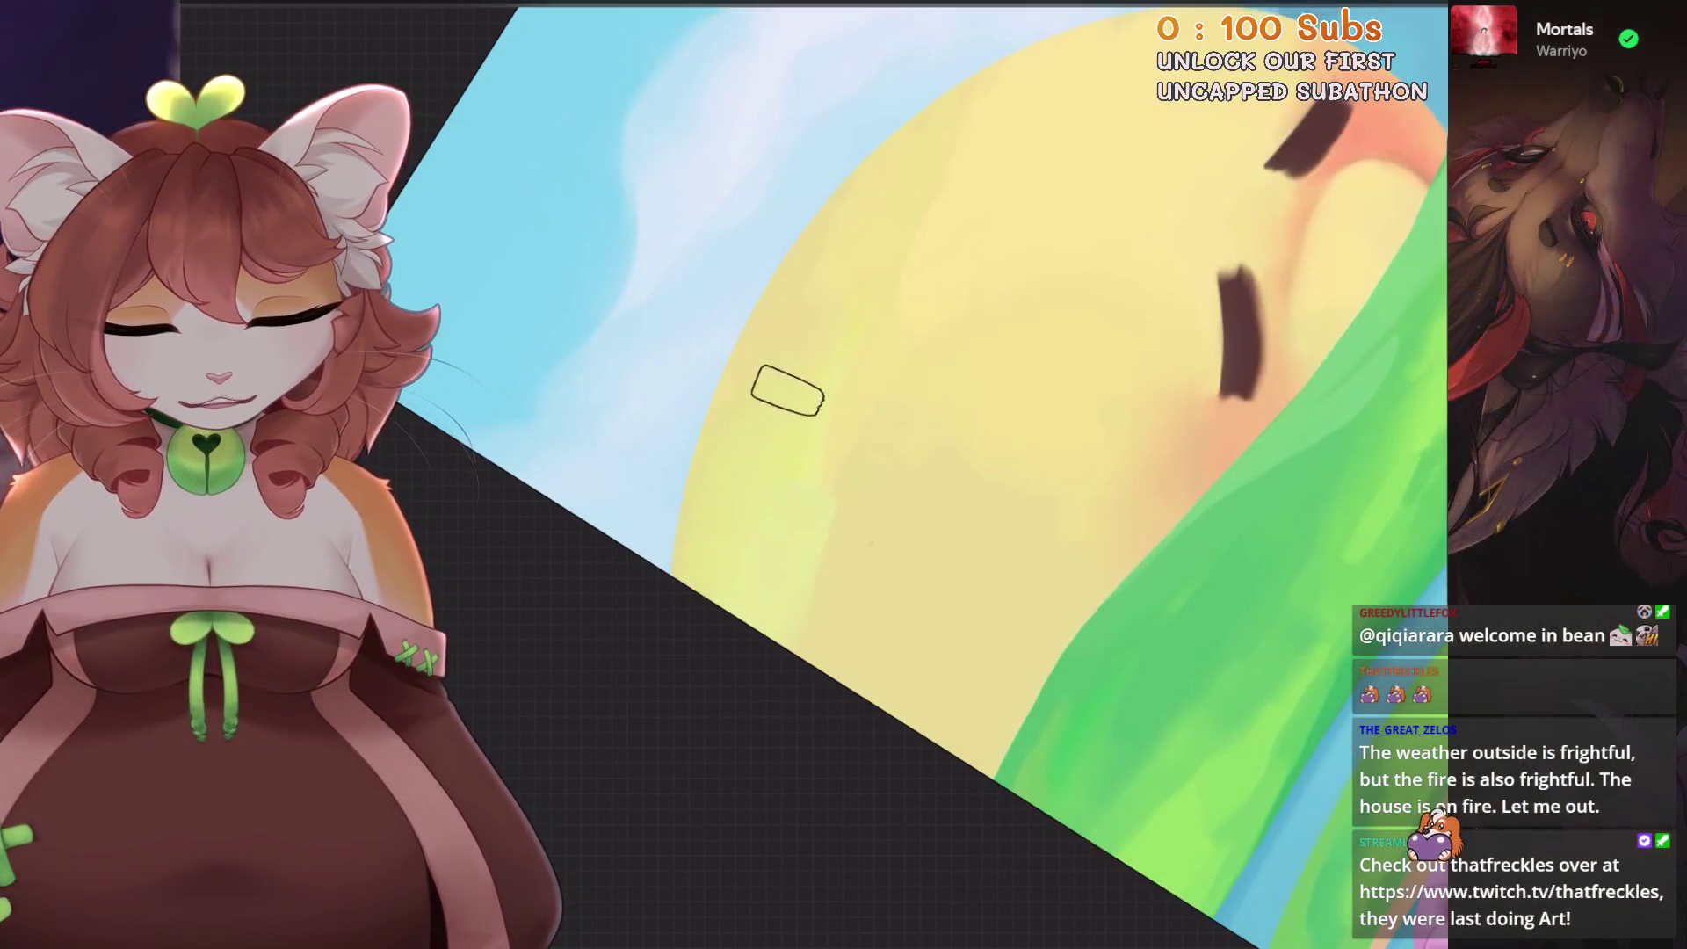
pyautogui.scroll(-3, 788, 611)
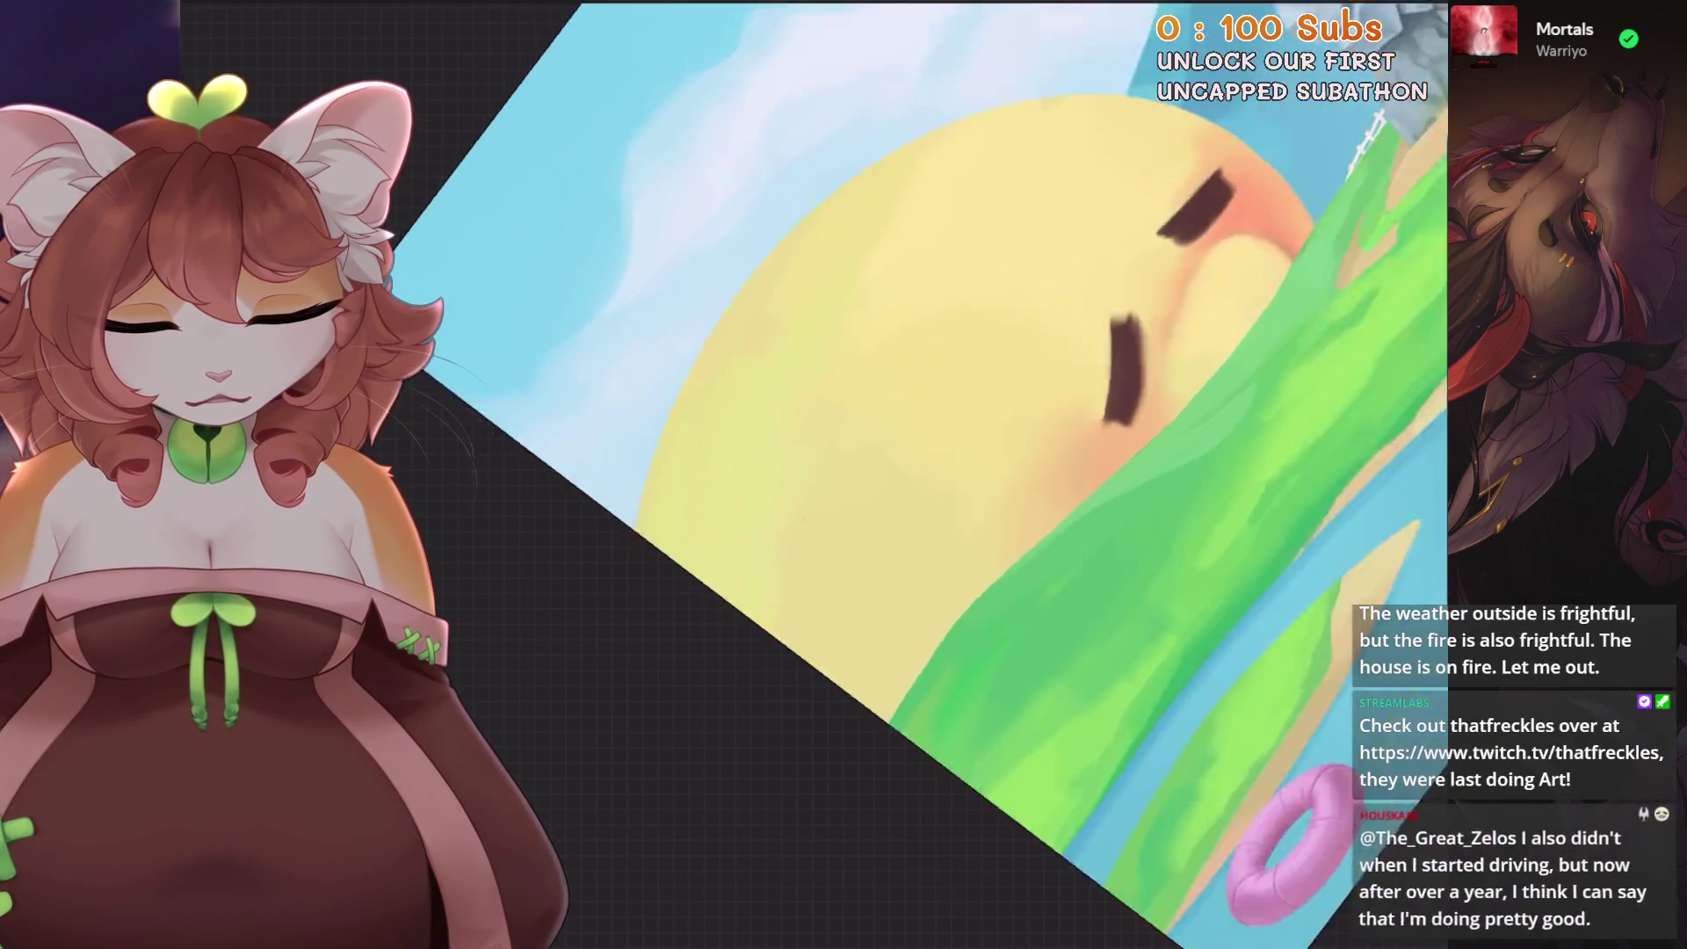
pyautogui.scroll(-2, 789, 612)
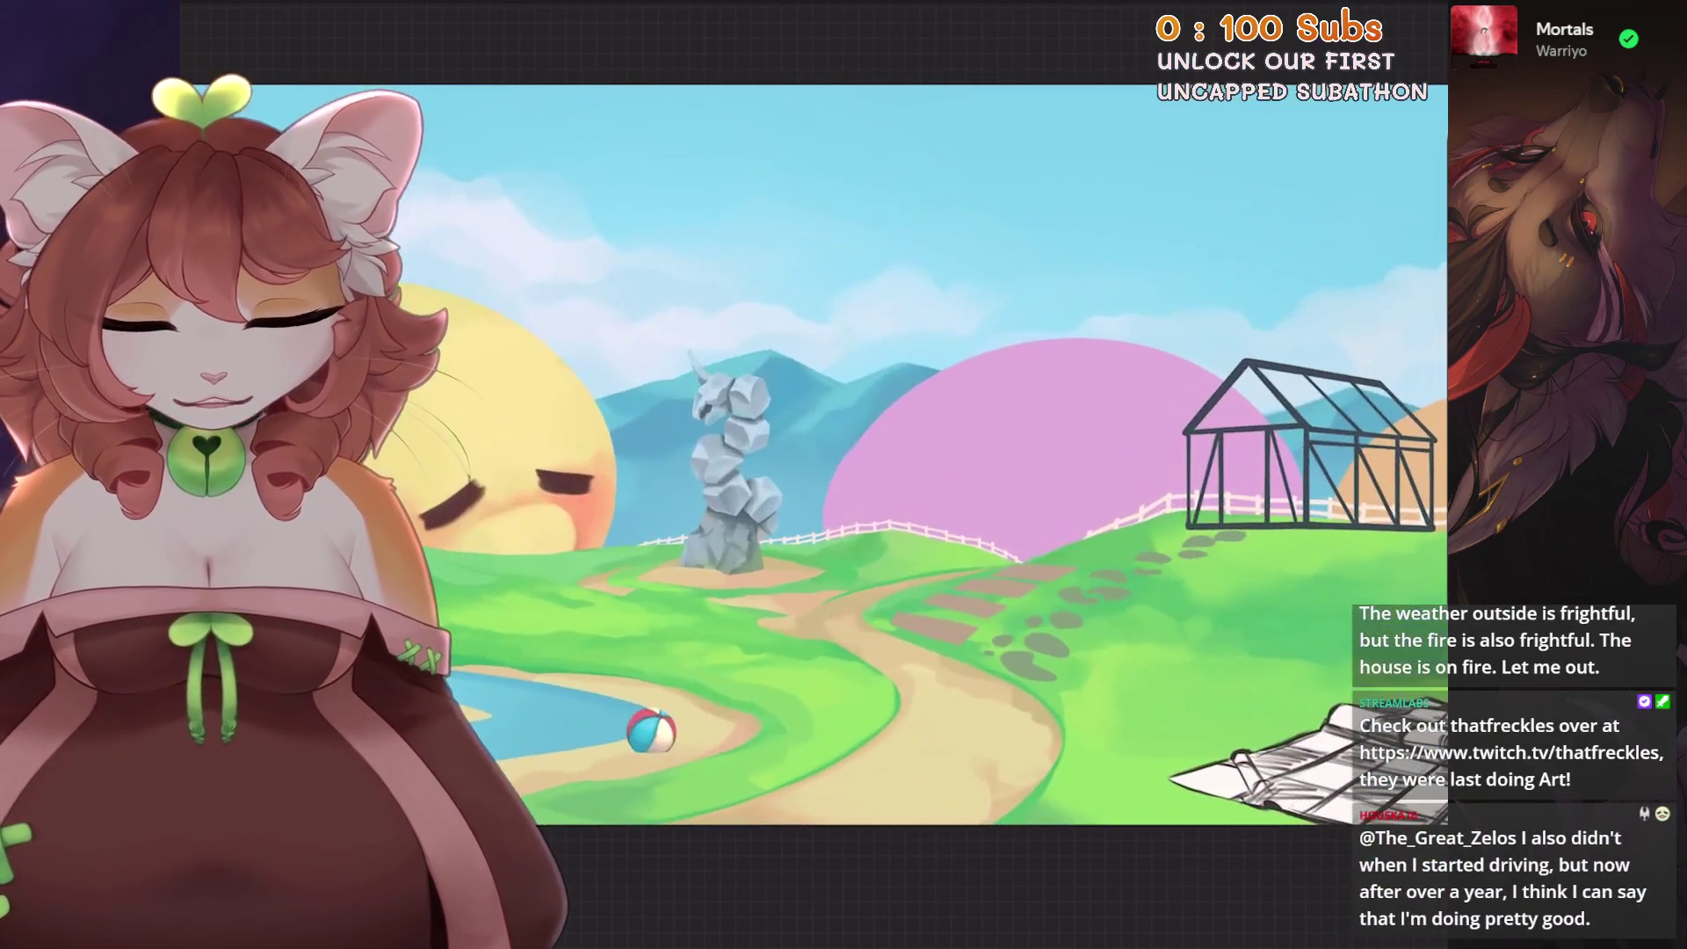
pyautogui.scroll(2, 788, 611)
pyautogui.scroll(3, 788, 611)
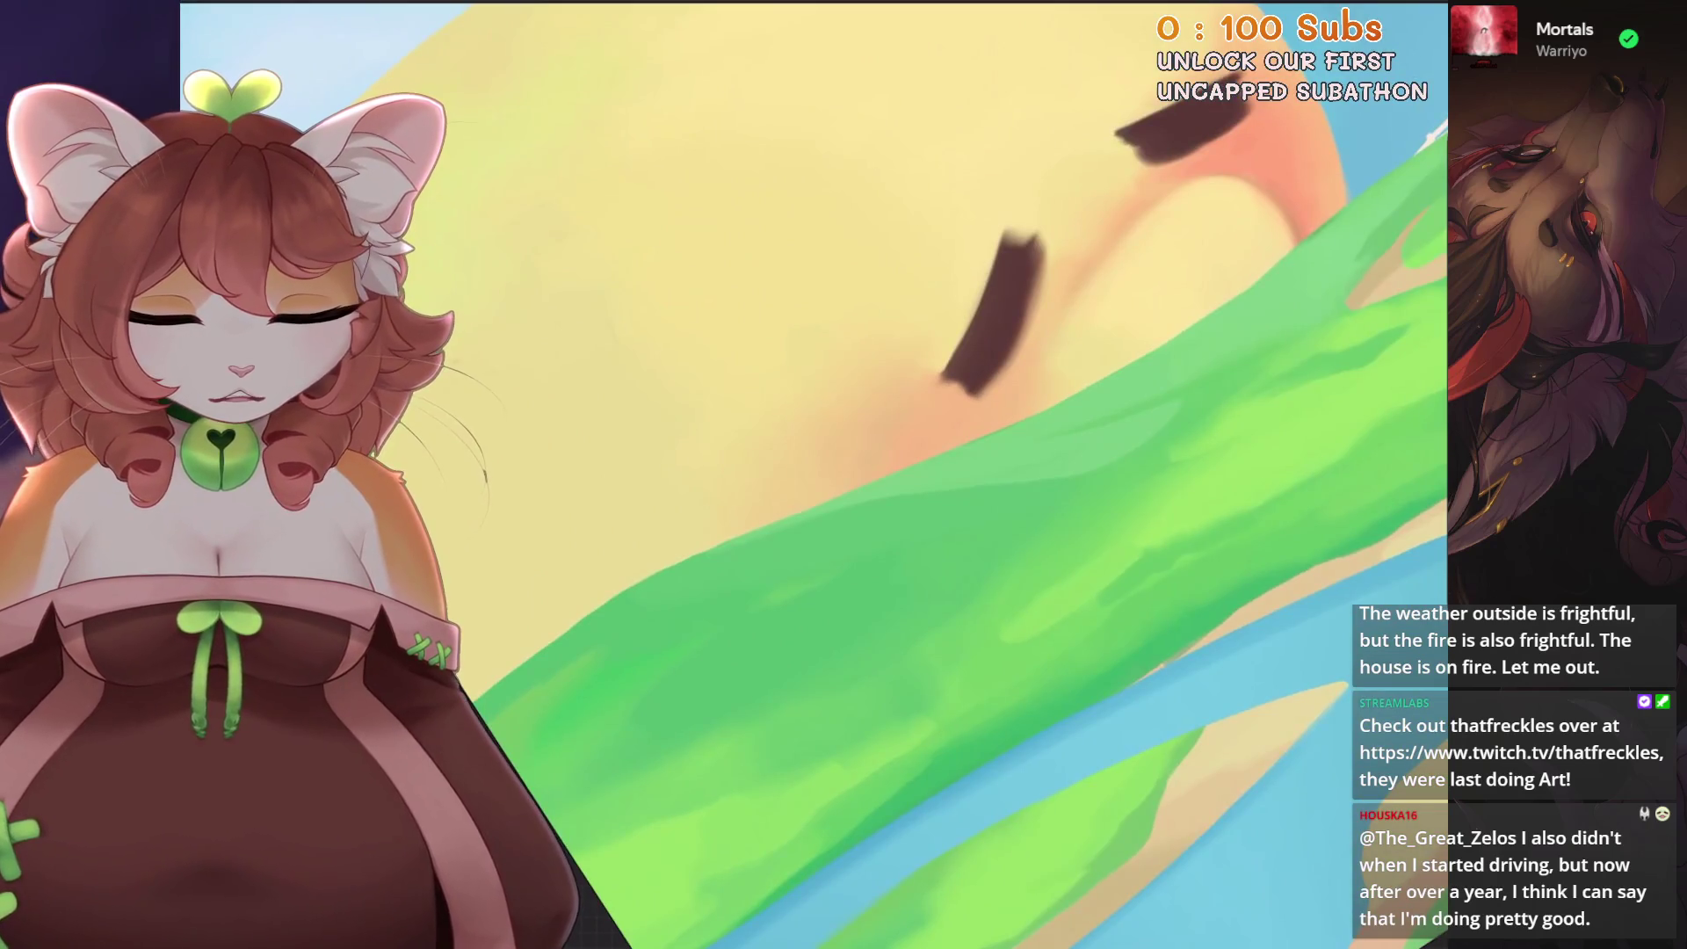
# - Pick a brush, then add new Layer 31 above the sun's Layer 15 and set it as a clipping mask
pyautogui.click(1318, 27)
pyautogui.scroll(-3, 1054, 527)
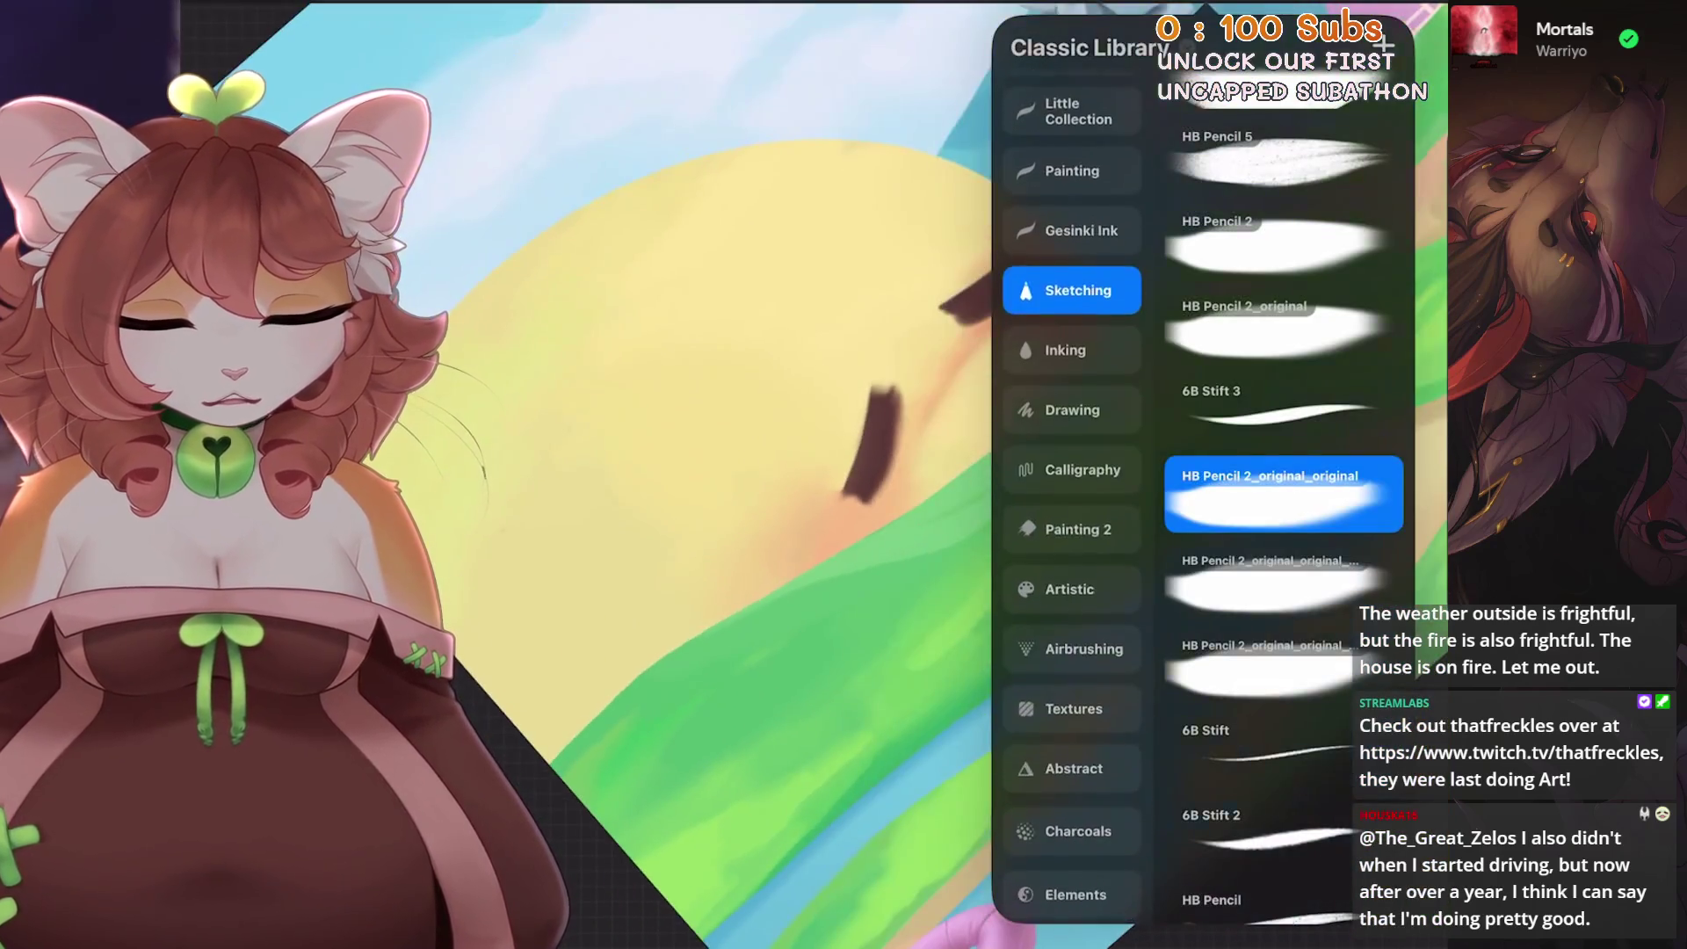
pyautogui.click(1066, 659)
pyautogui.scroll(-2, 923, 396)
pyautogui.click(1377, 13)
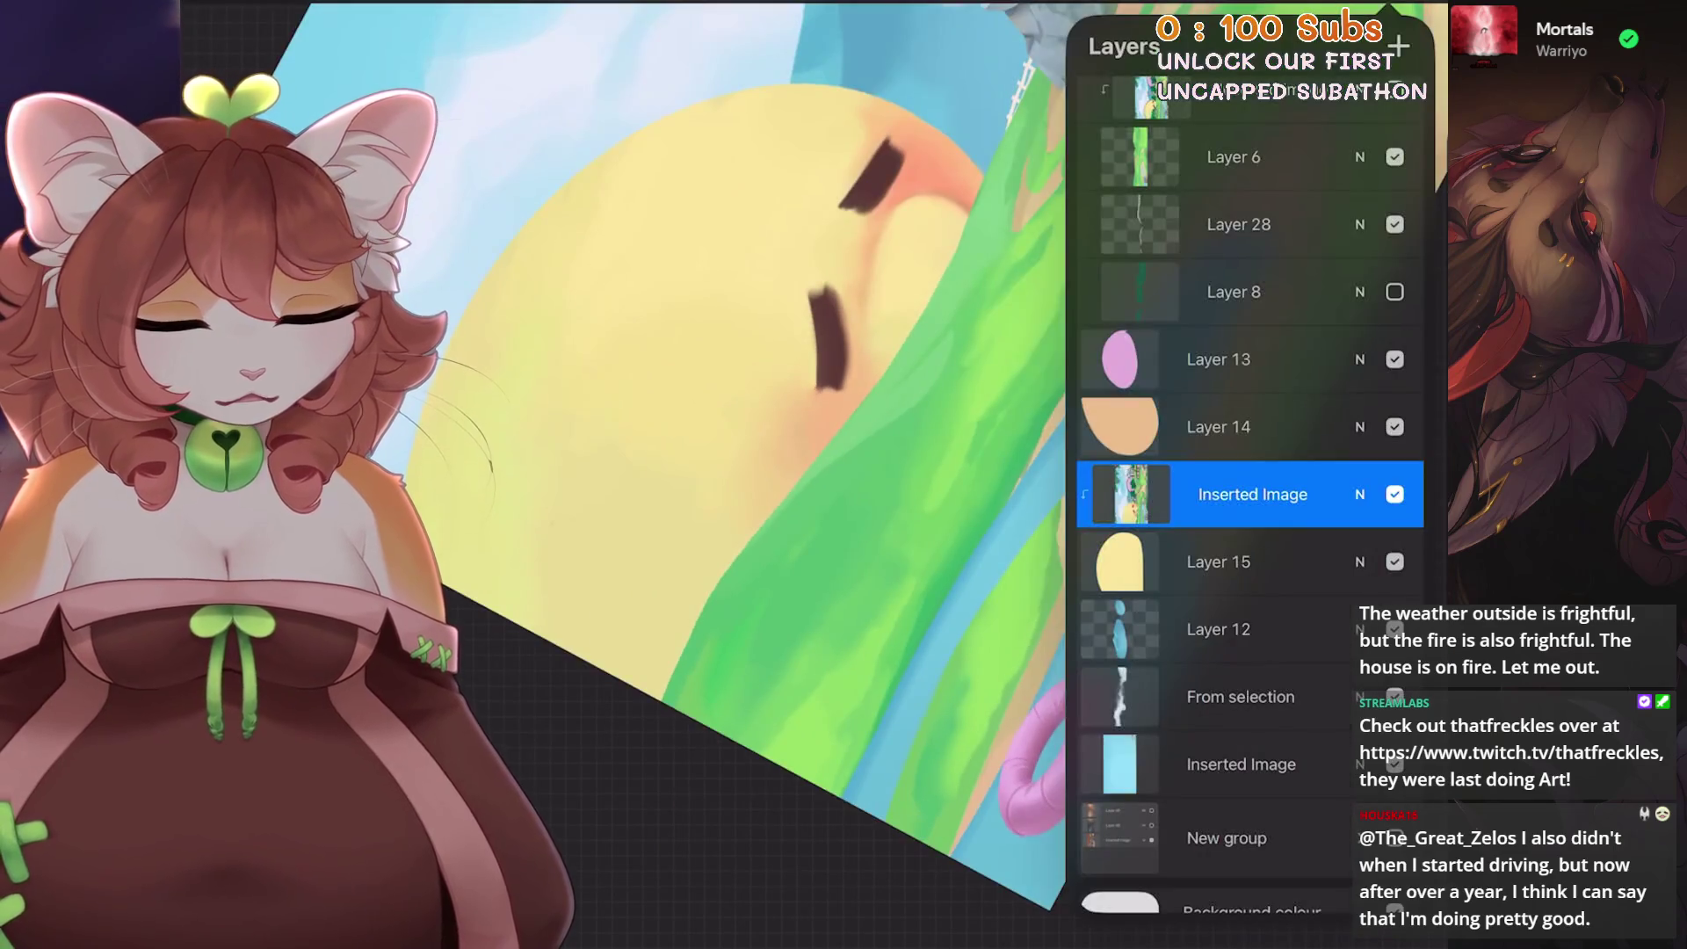
pyautogui.click(1243, 490)
pyautogui.click(1218, 538)
pyautogui.click(1397, 46)
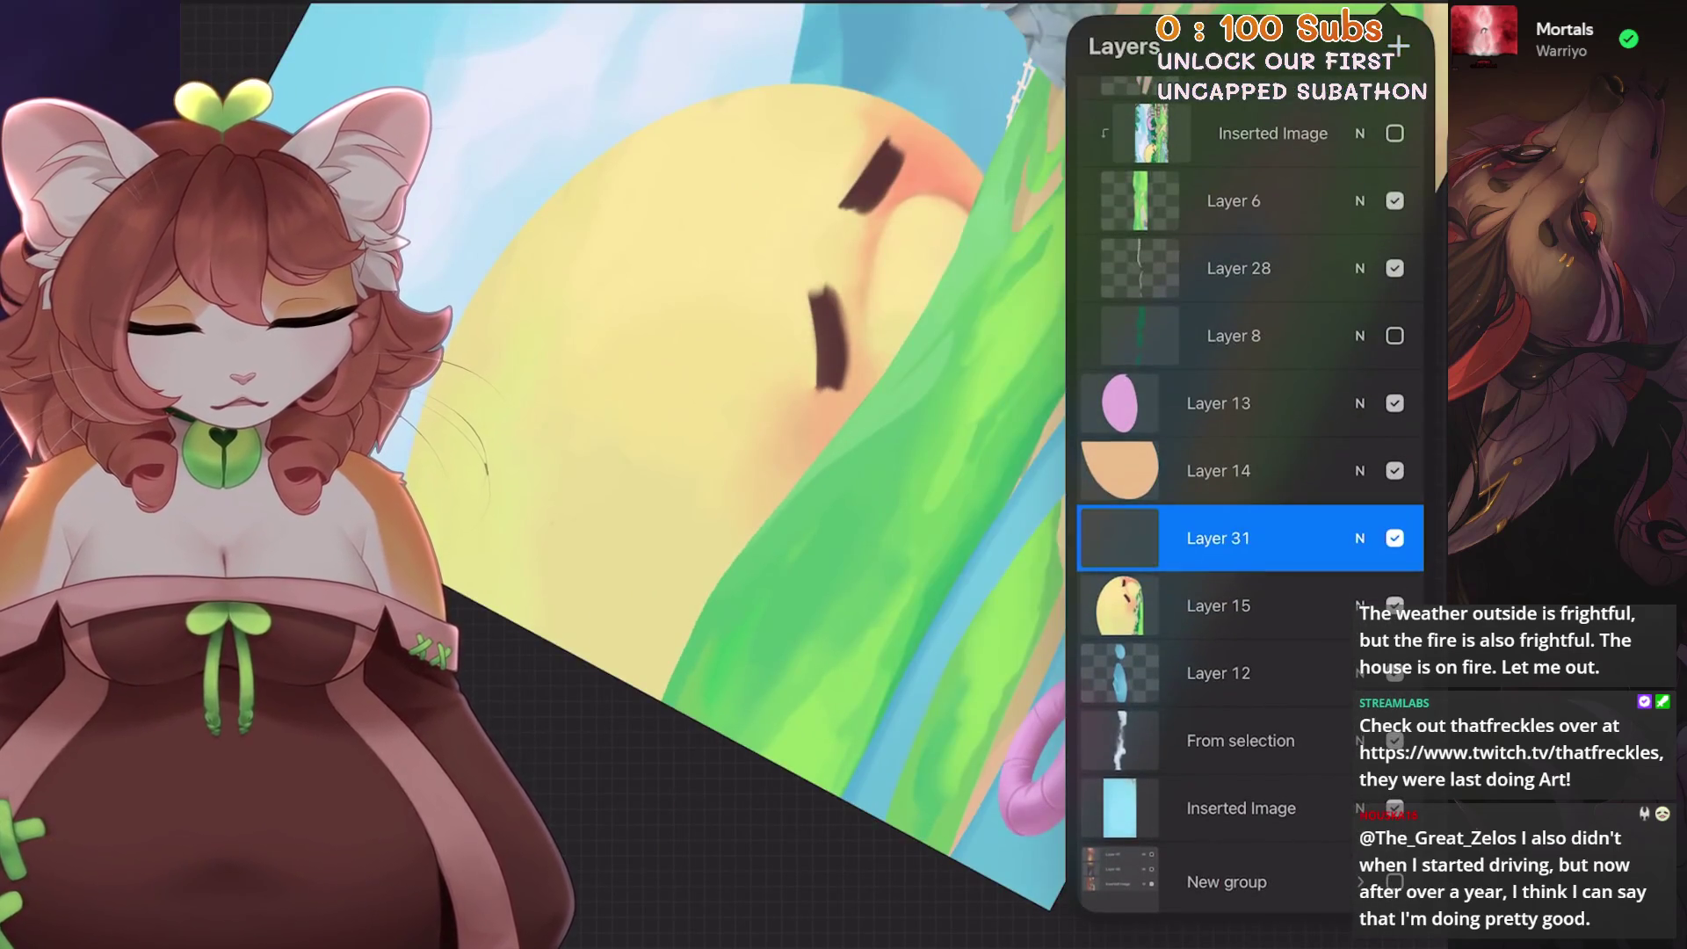
pyautogui.click(1230, 537)
pyautogui.click(961, 553)
pyautogui.scroll(-3, 751, 528)
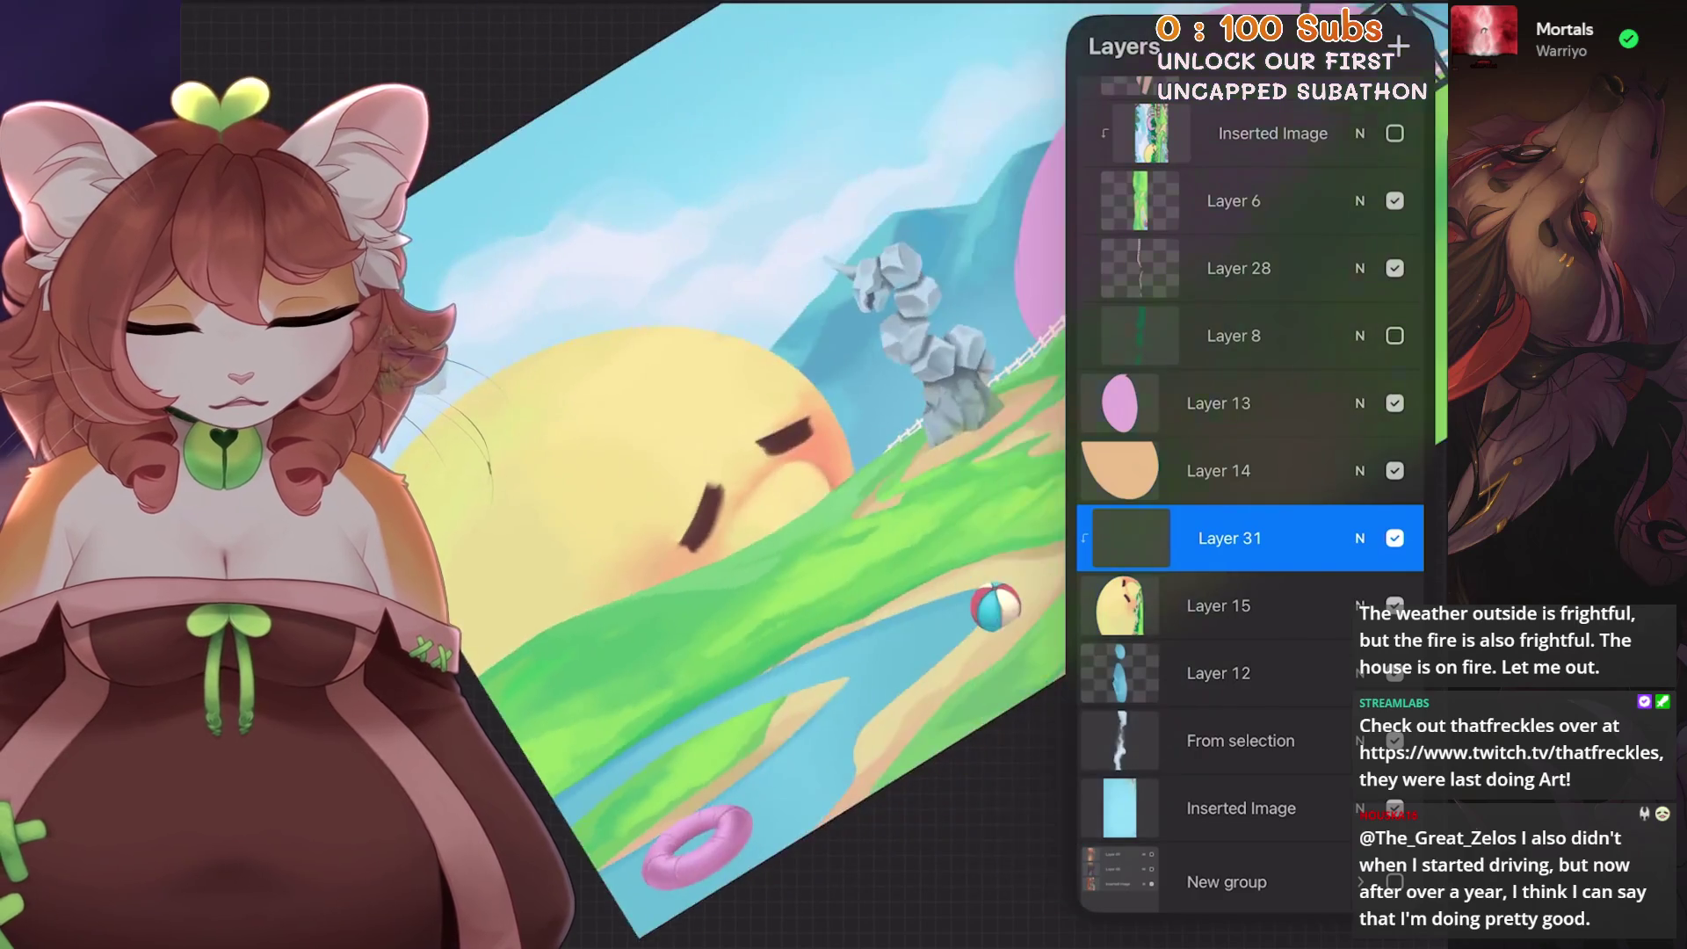
pyautogui.scroll(1, 1250, 395)
# - Toggle Layer 6's visibility to check it, return to the canvas and sample a colour from the sun
pyautogui.click(1394, 278)
pyautogui.click(1394, 279)
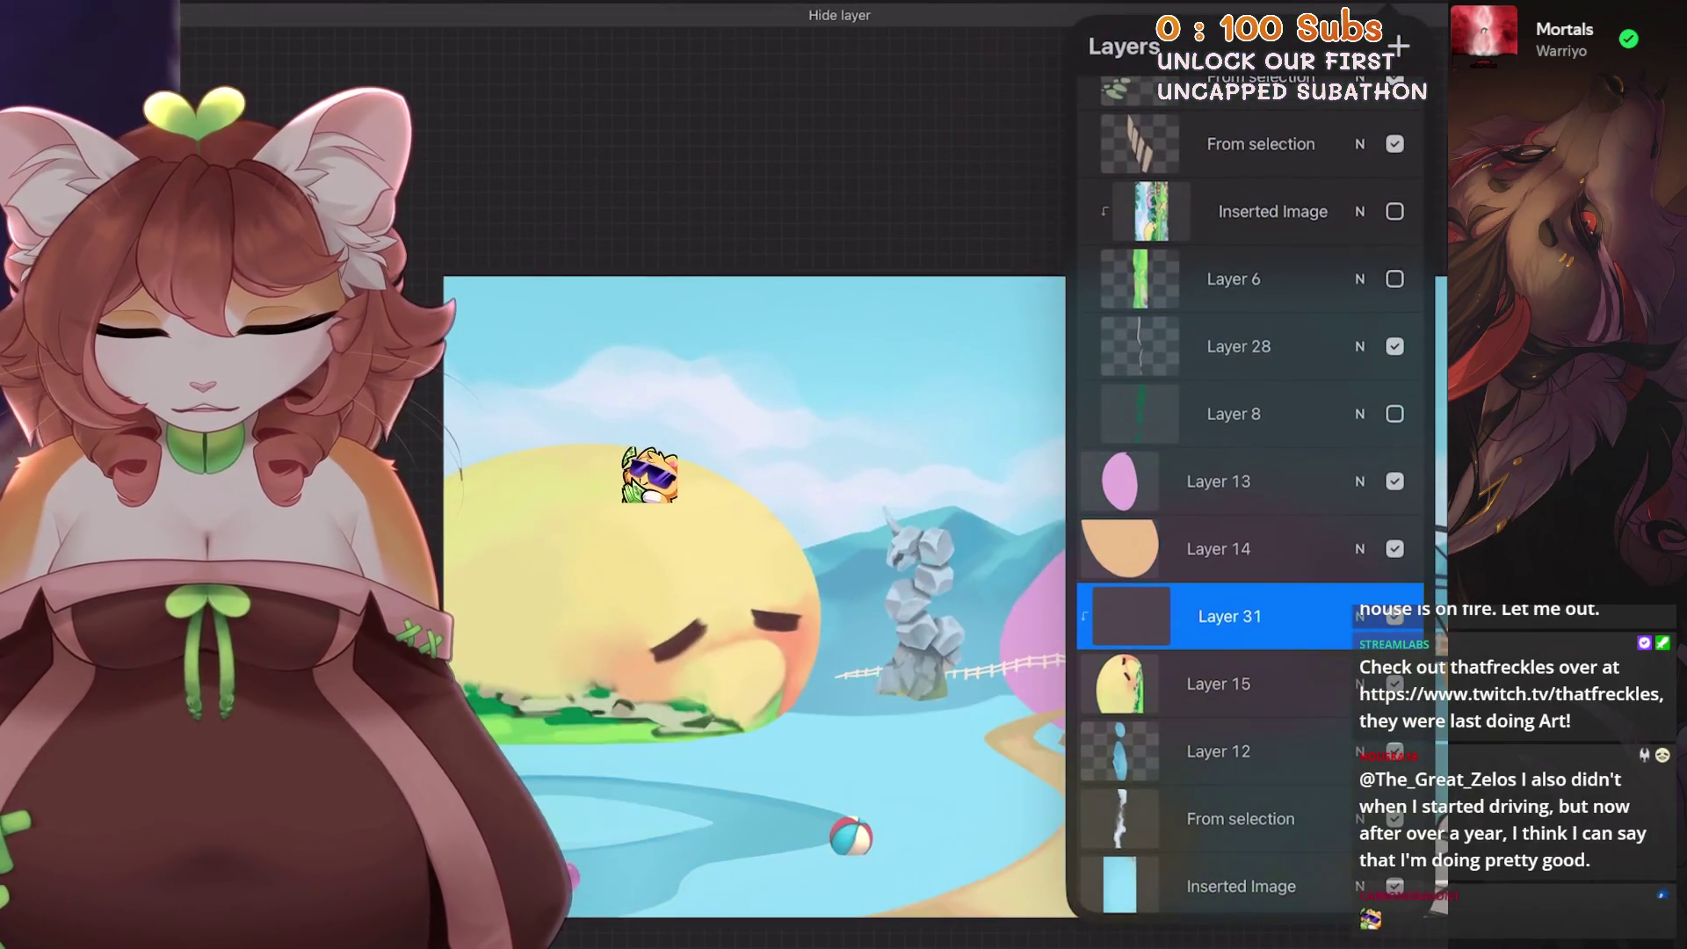
pyautogui.scroll(1, 751, 580)
pyautogui.moveTo(752, 525); pyautogui.dragTo(831, 584)
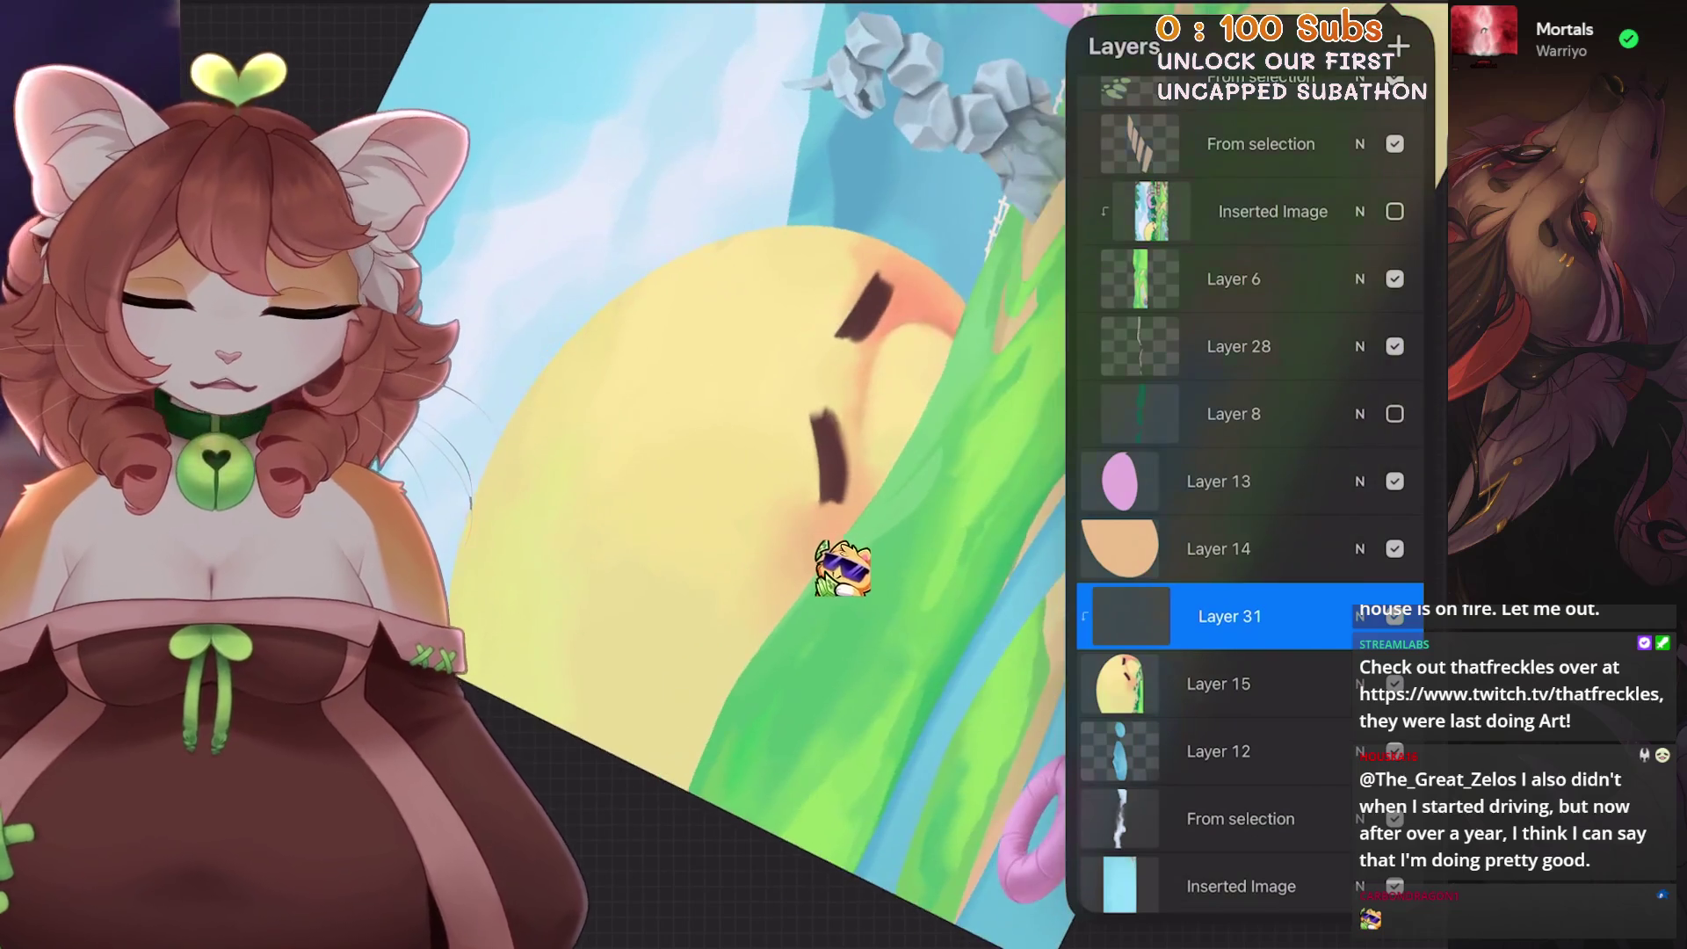
pyautogui.click(892, 592)
pyautogui.moveTo(923, 609); pyautogui.dragTo(1126, 705)
pyautogui.press('l')
pyautogui.click(1064, 675)
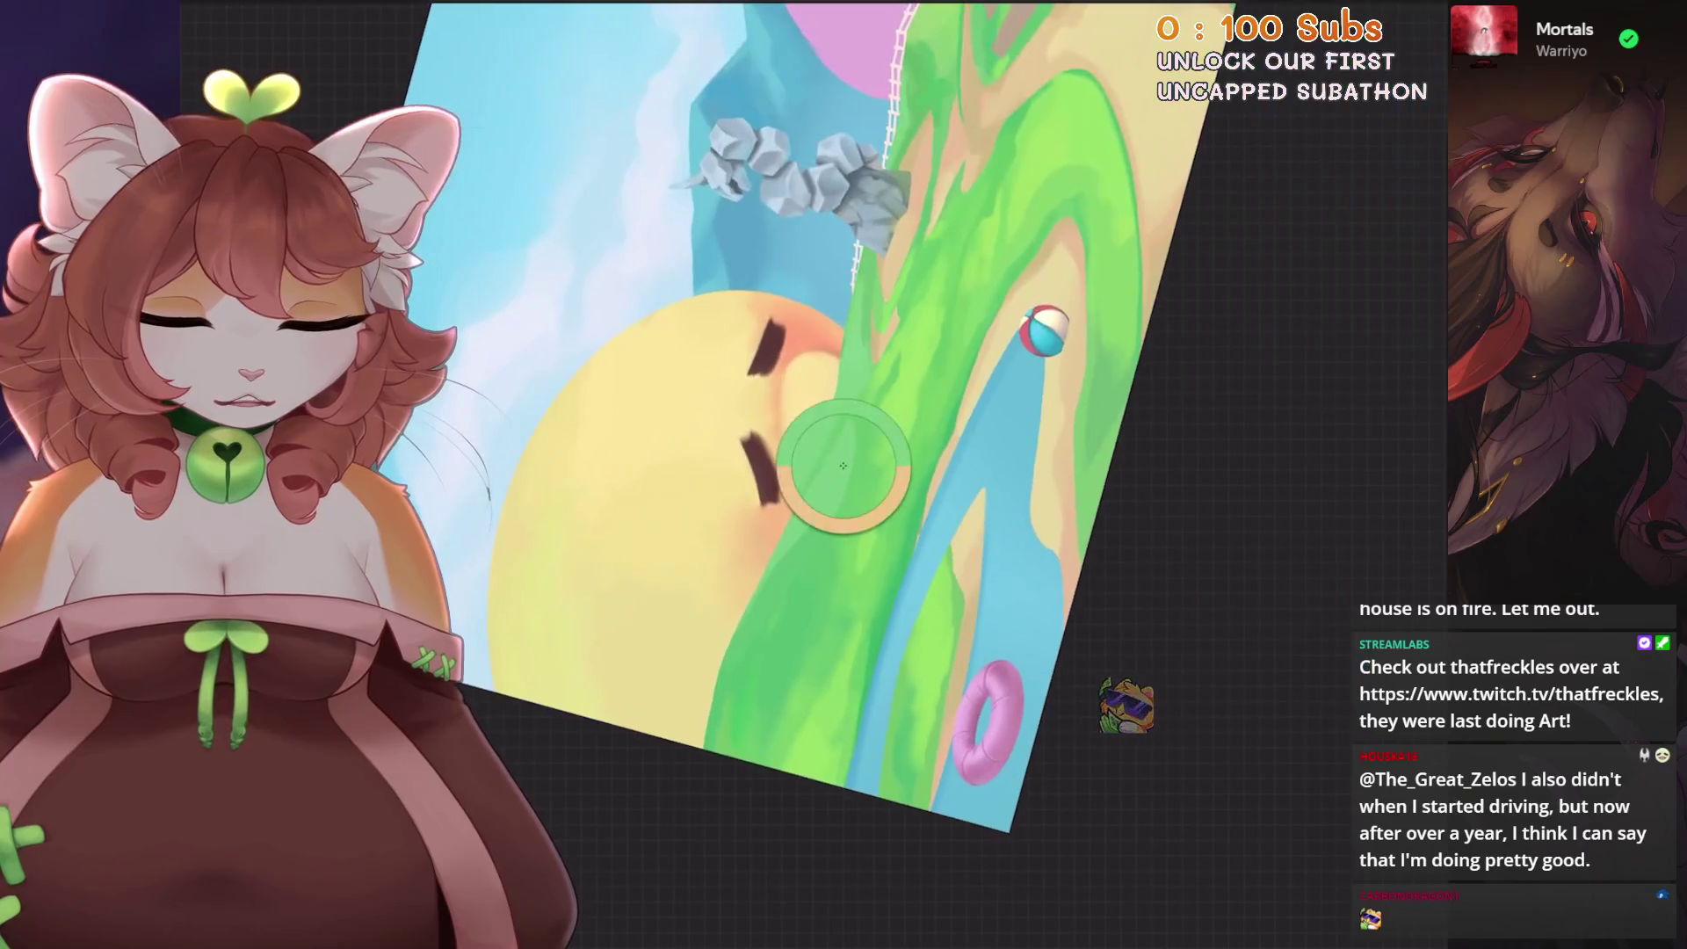
pyautogui.moveTo(844, 464); pyautogui.dragTo(1175, 527)
# - Choose an airbrushing brush and check the colour picker for a shading colour
pyautogui.click(1384, 47)
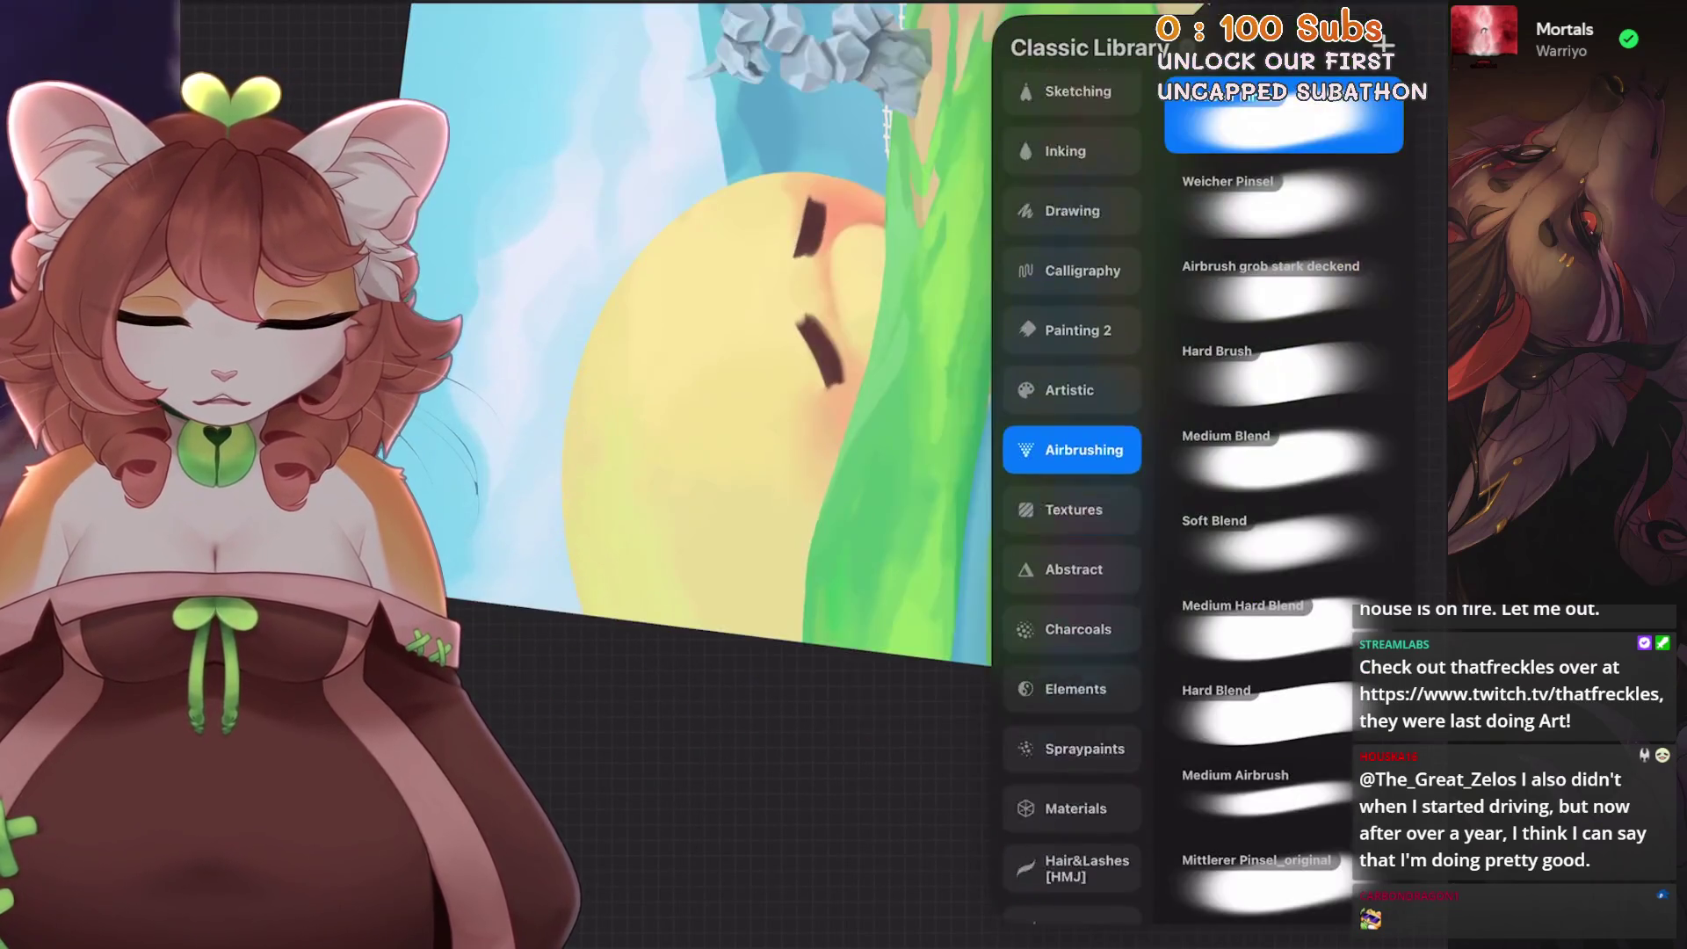
pyautogui.click(1384, 47)
pyautogui.moveTo(843, 395); pyautogui.dragTo(660, 771)
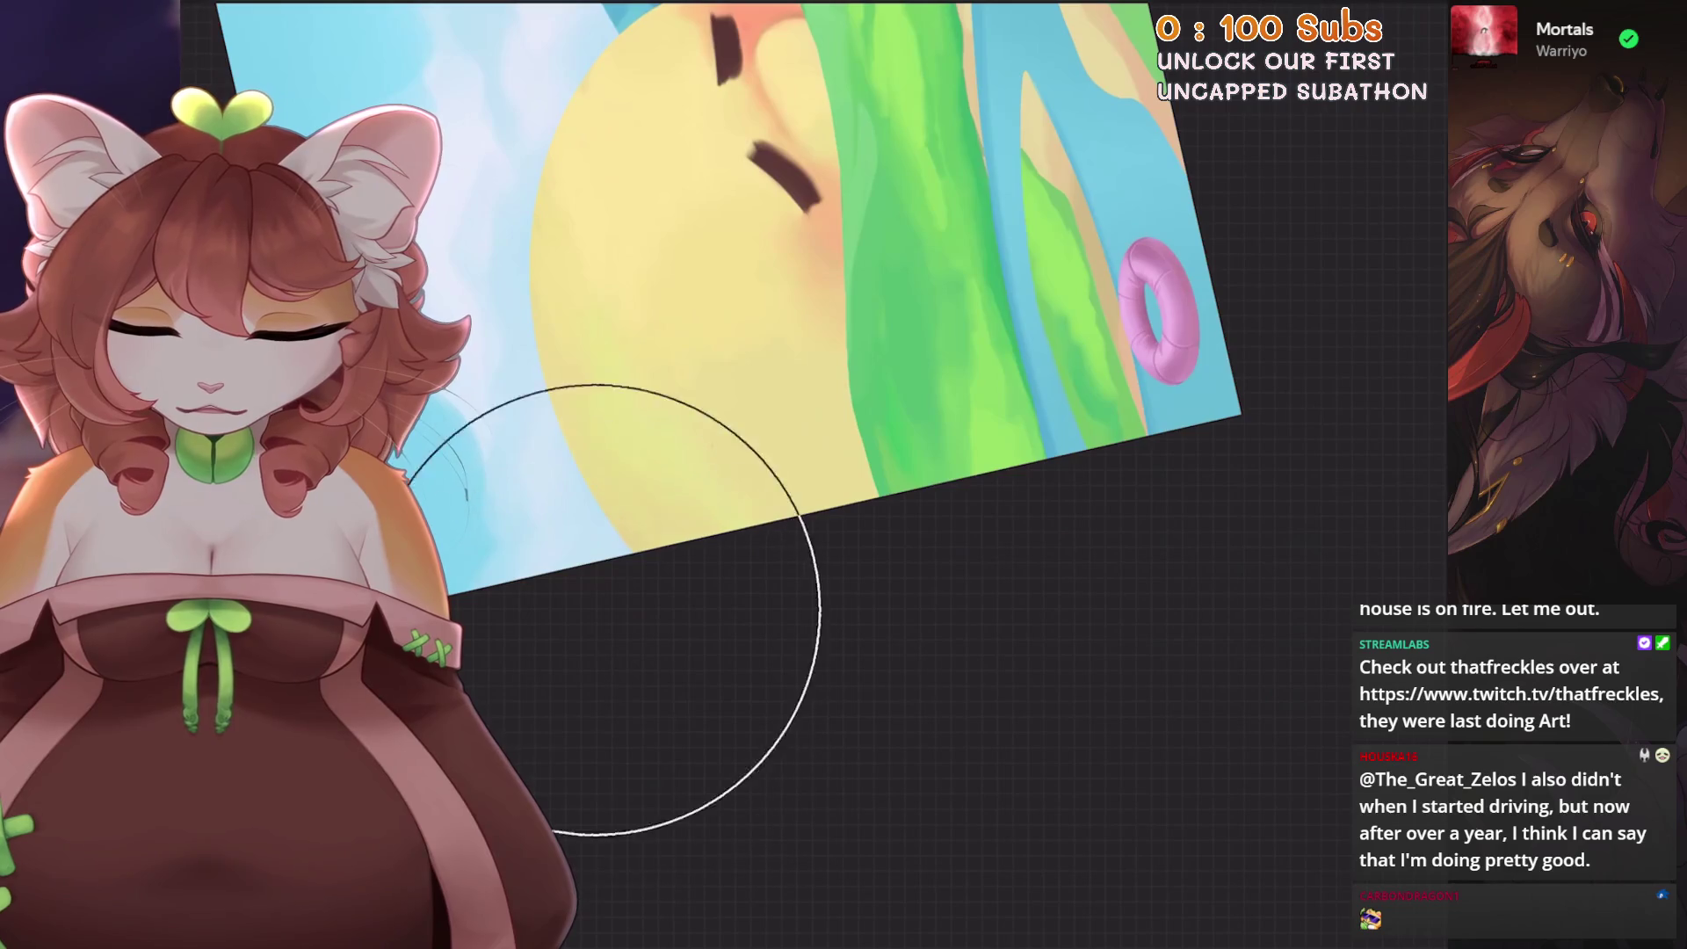
pyautogui.scroll(-3, 834, 376)
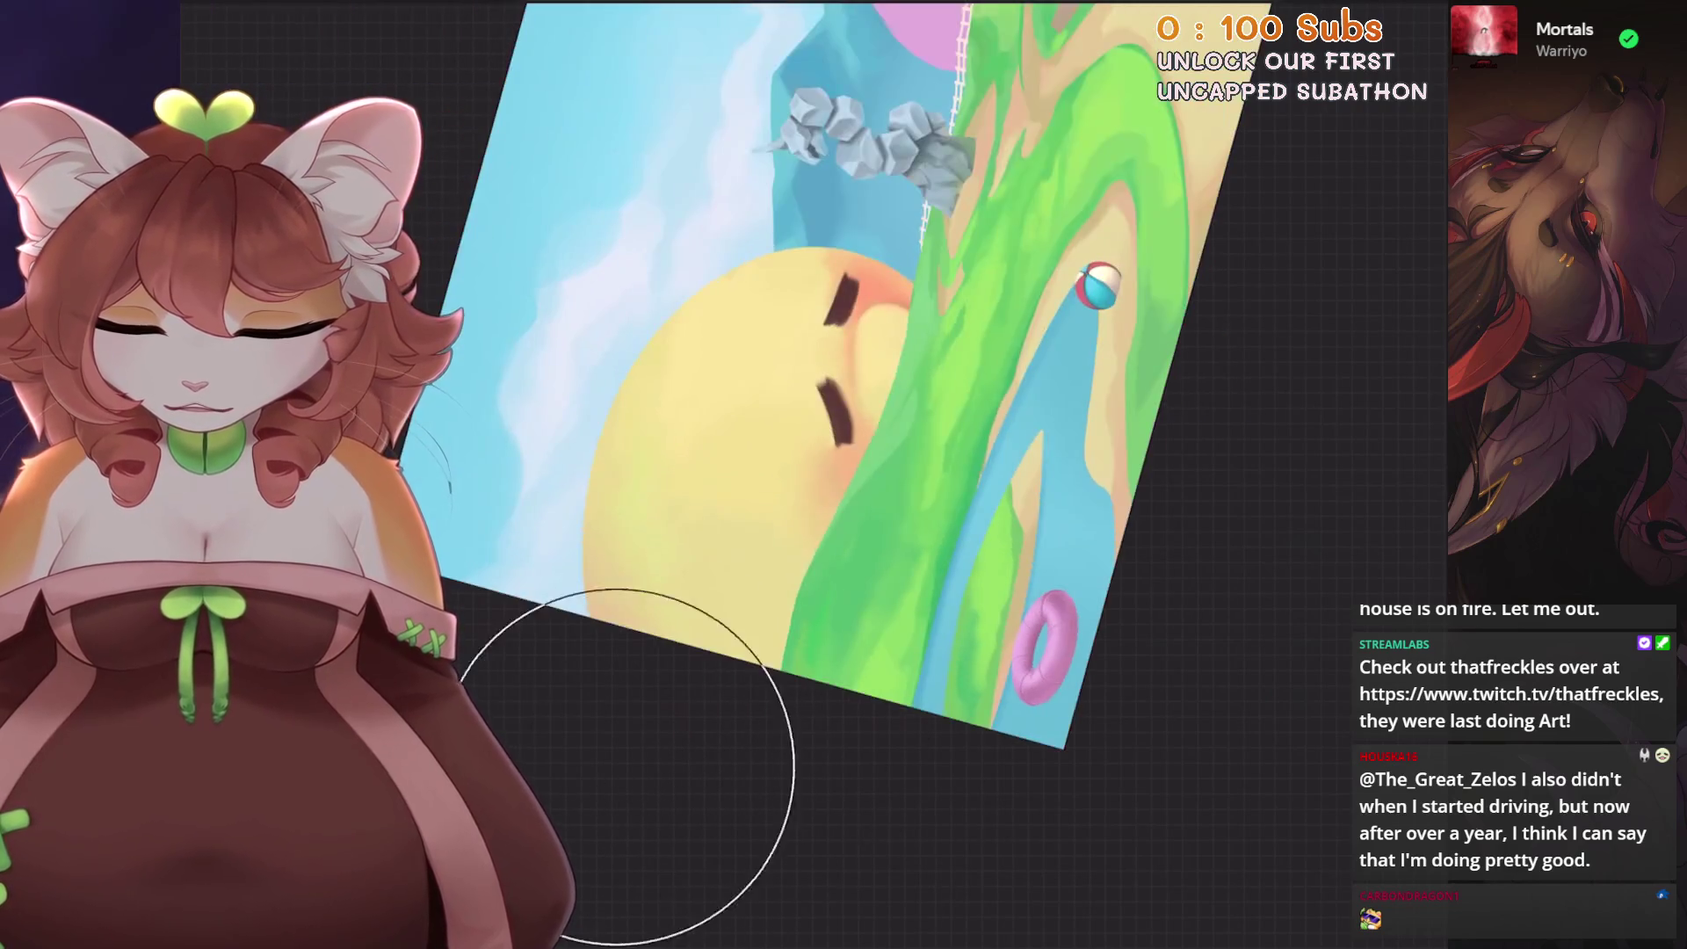
pyautogui.moveTo(844, 395)
pyautogui.mouseDown()
pyautogui.moveTo(790, 500)
pyautogui.moveTo(923, 502)
pyautogui.mouseUp()
pyautogui.click(1416, 16)
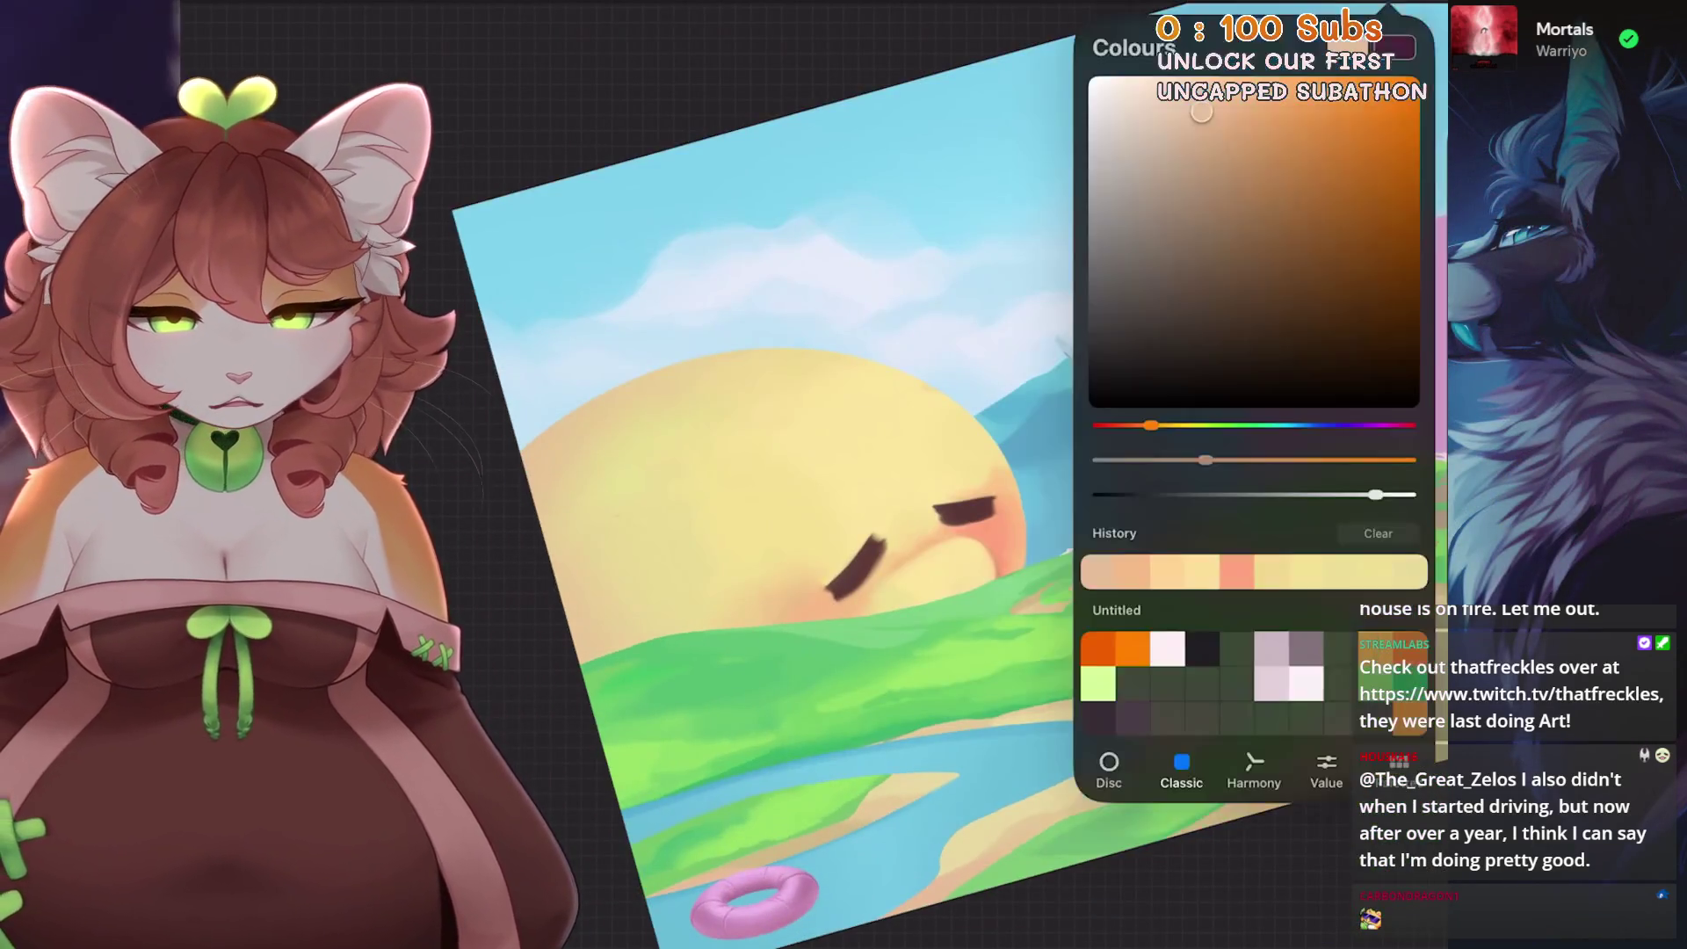
pyautogui.click(1417, 16)
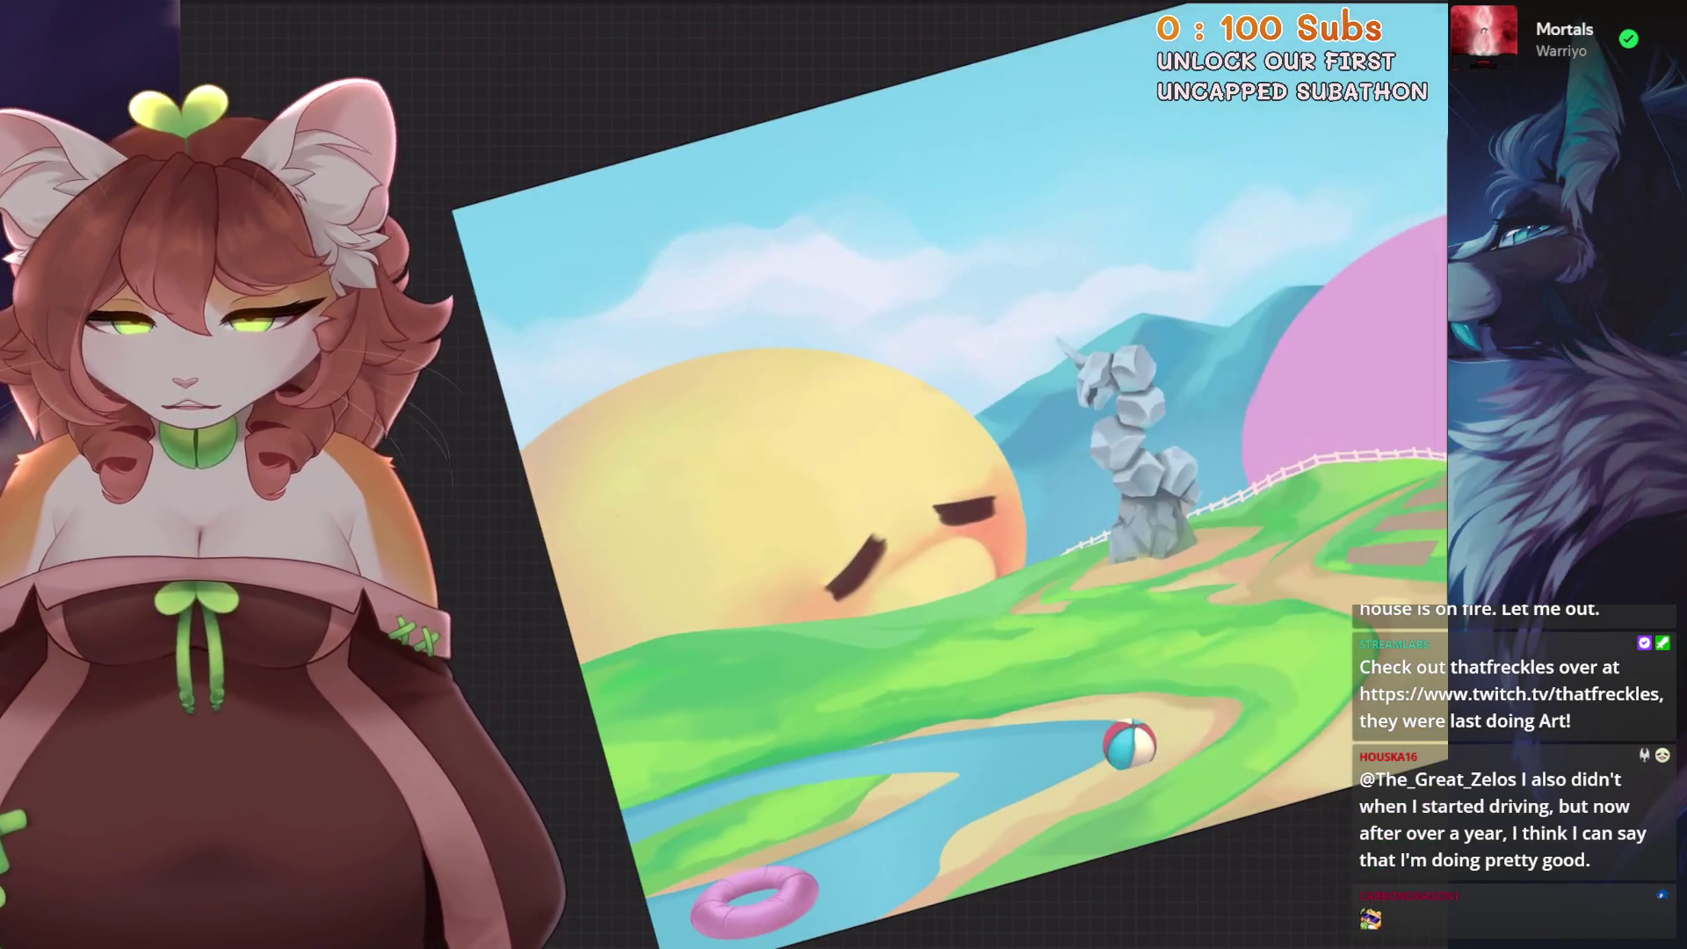
pyautogui.scroll(-2, 924, 474)
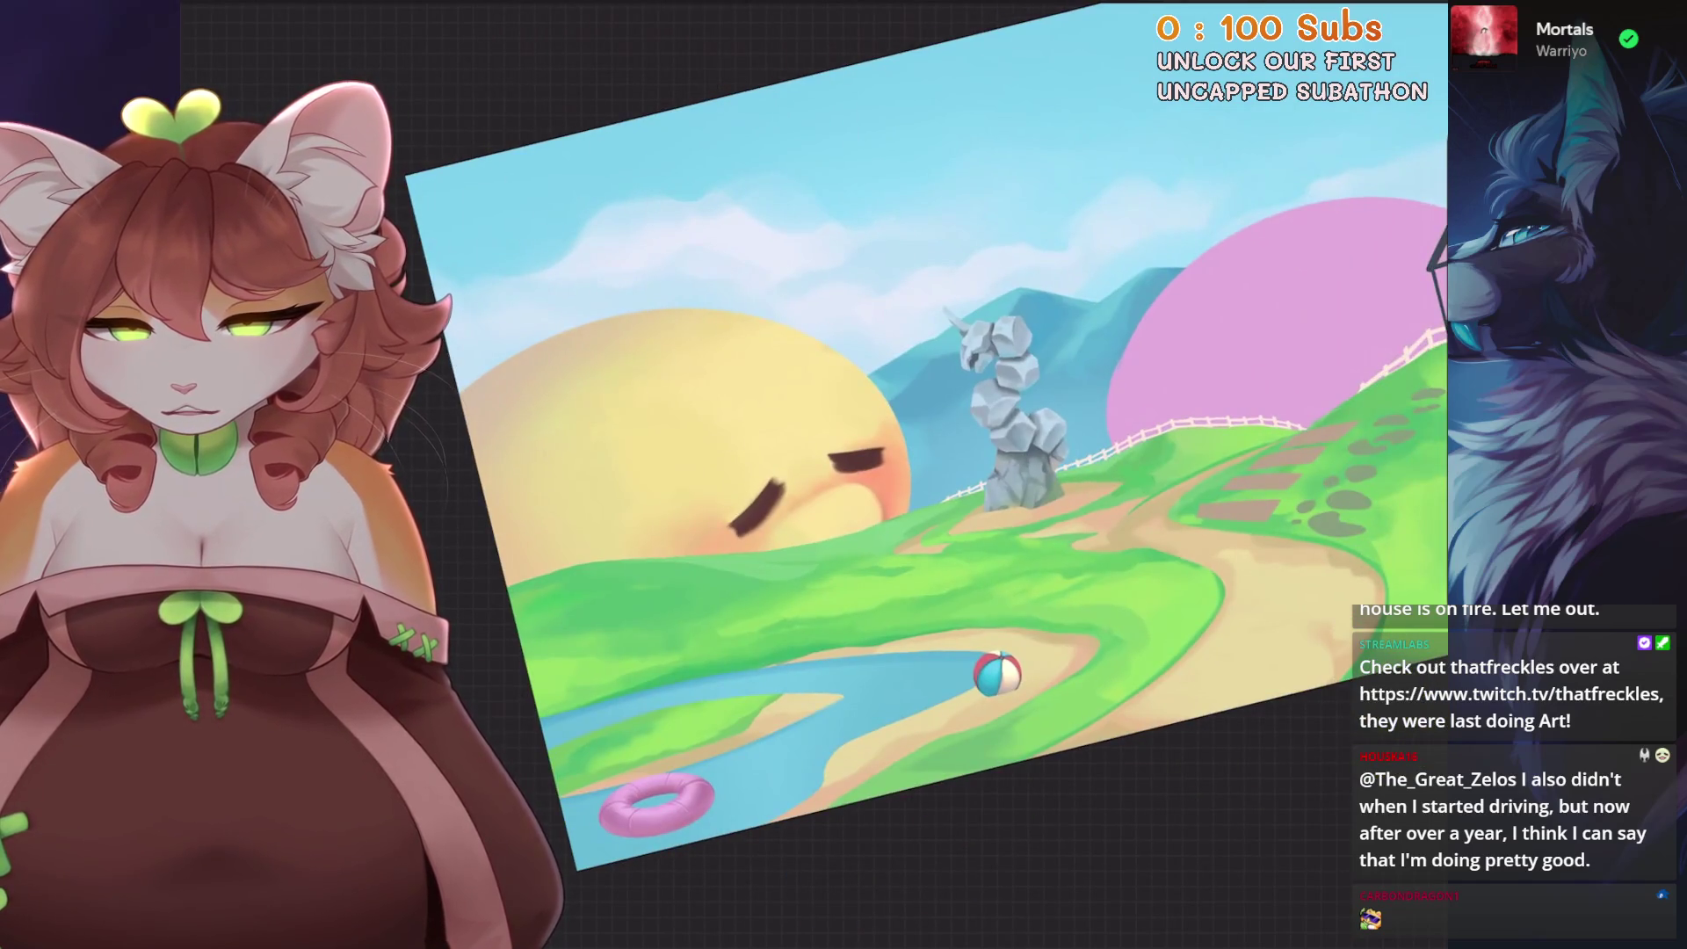
# - Discard a trial airbrush stroke on the sun and resize the brush
pyautogui.moveTo(422, 652); pyautogui.dragTo(574, 738)
pyautogui.hotkey('ctrl', 'z')
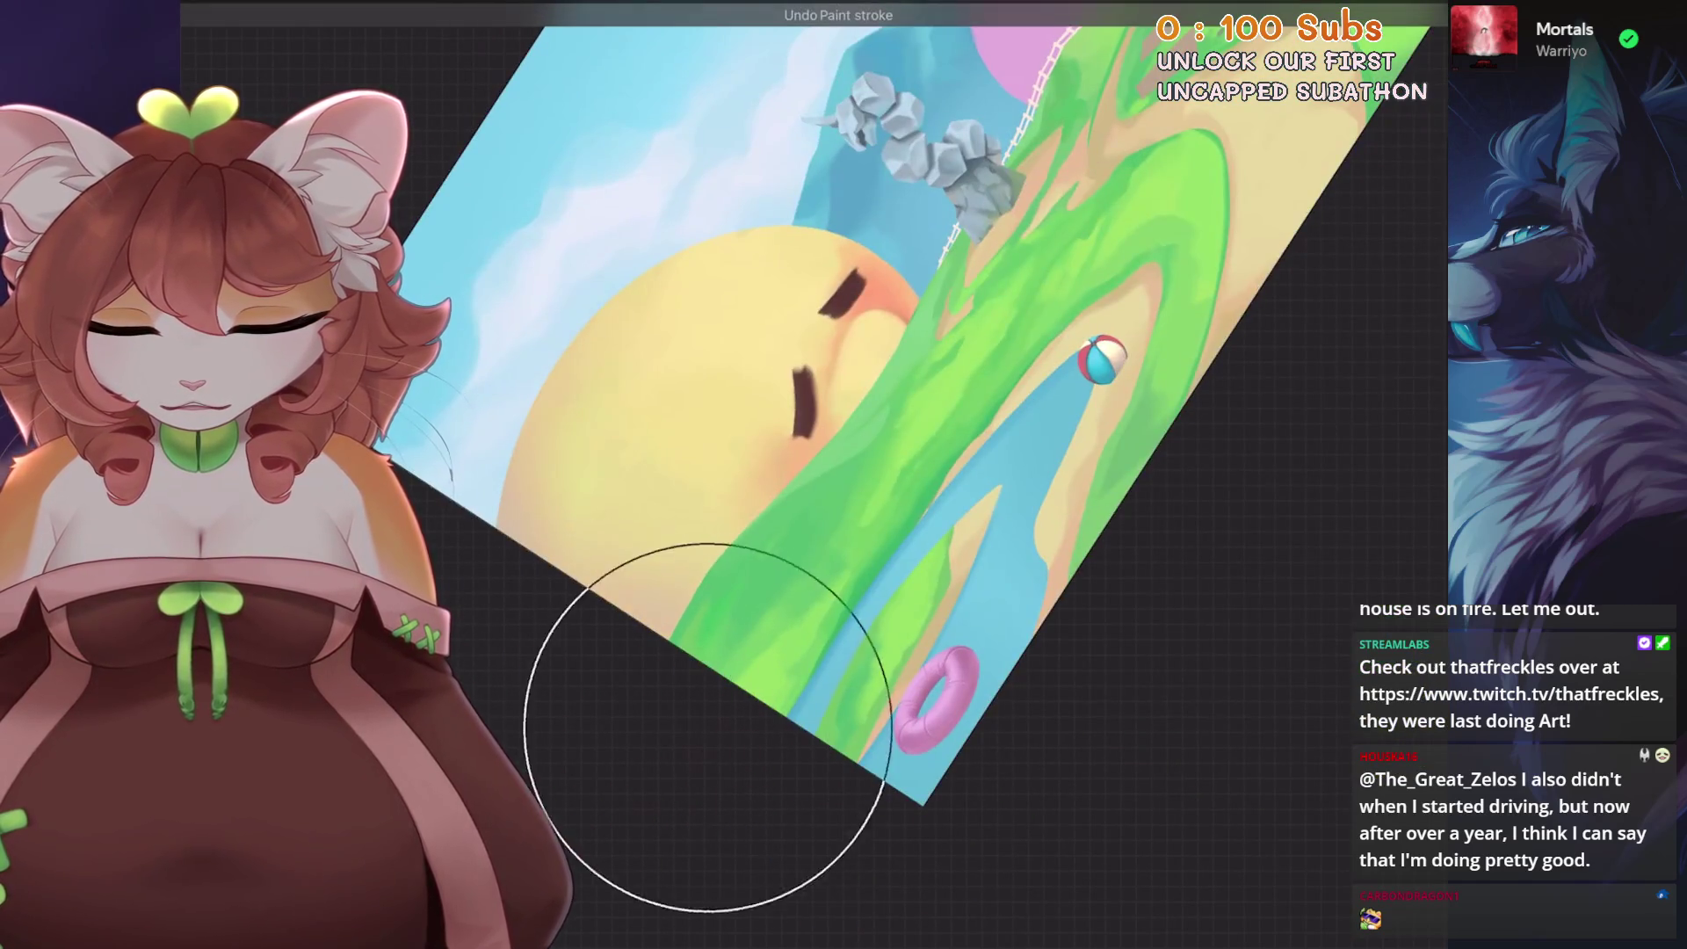
pyautogui.scroll(2, 600, 598)
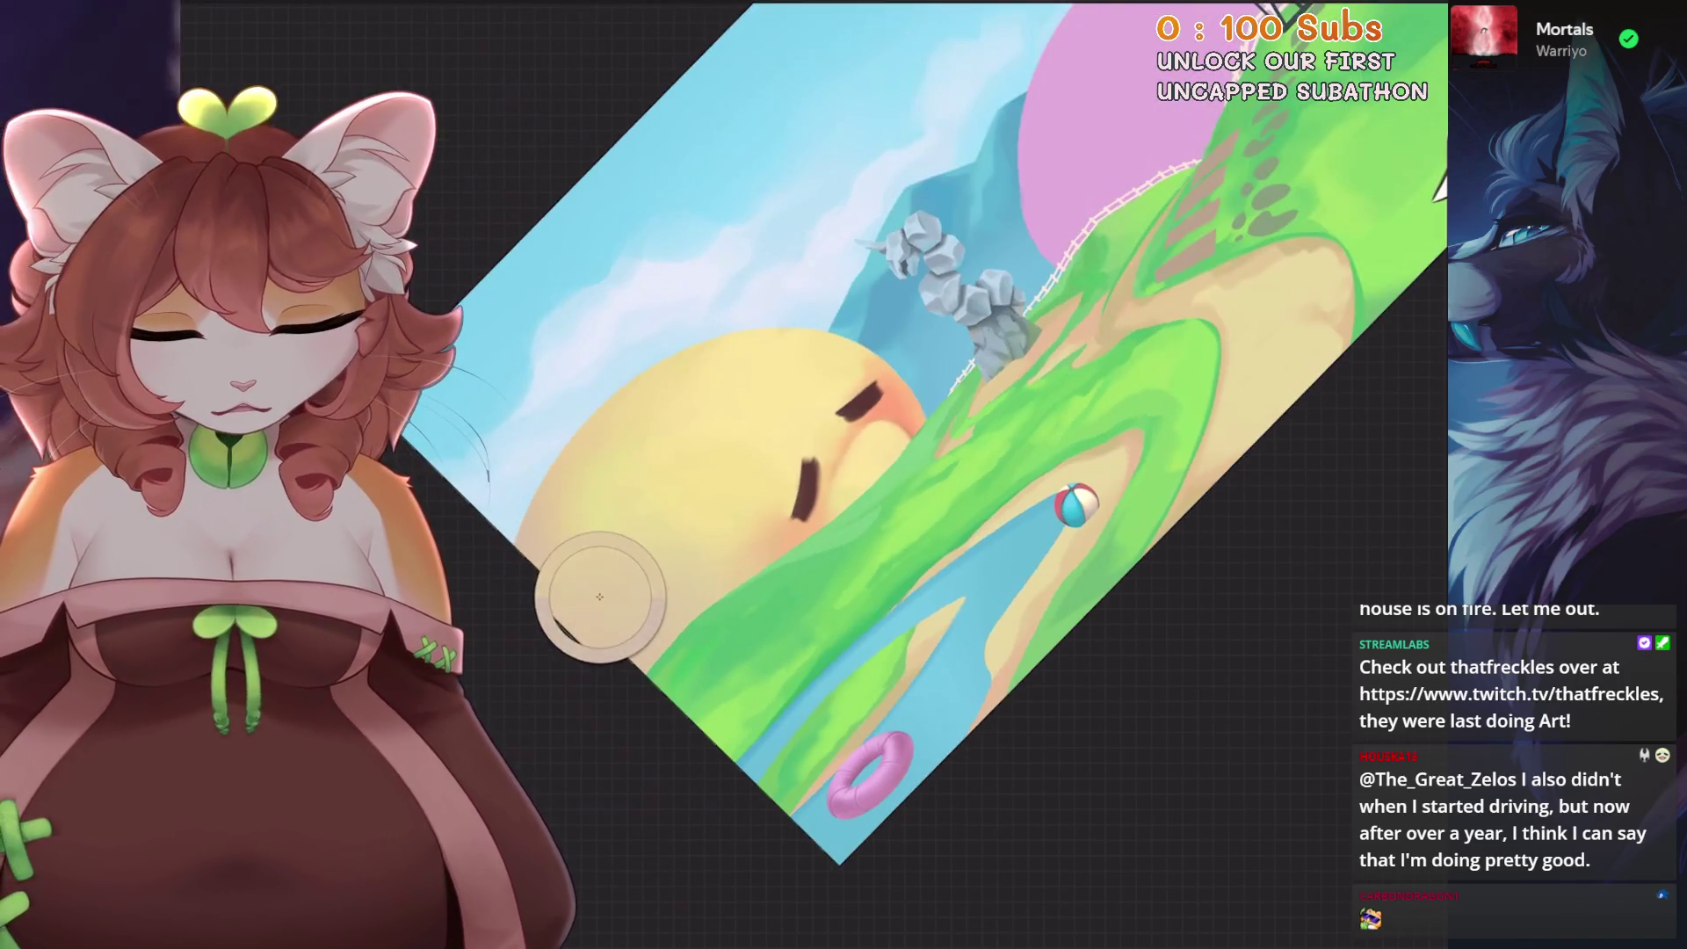
pyautogui.moveTo(612, 775); pyautogui.dragTo(609, 791)
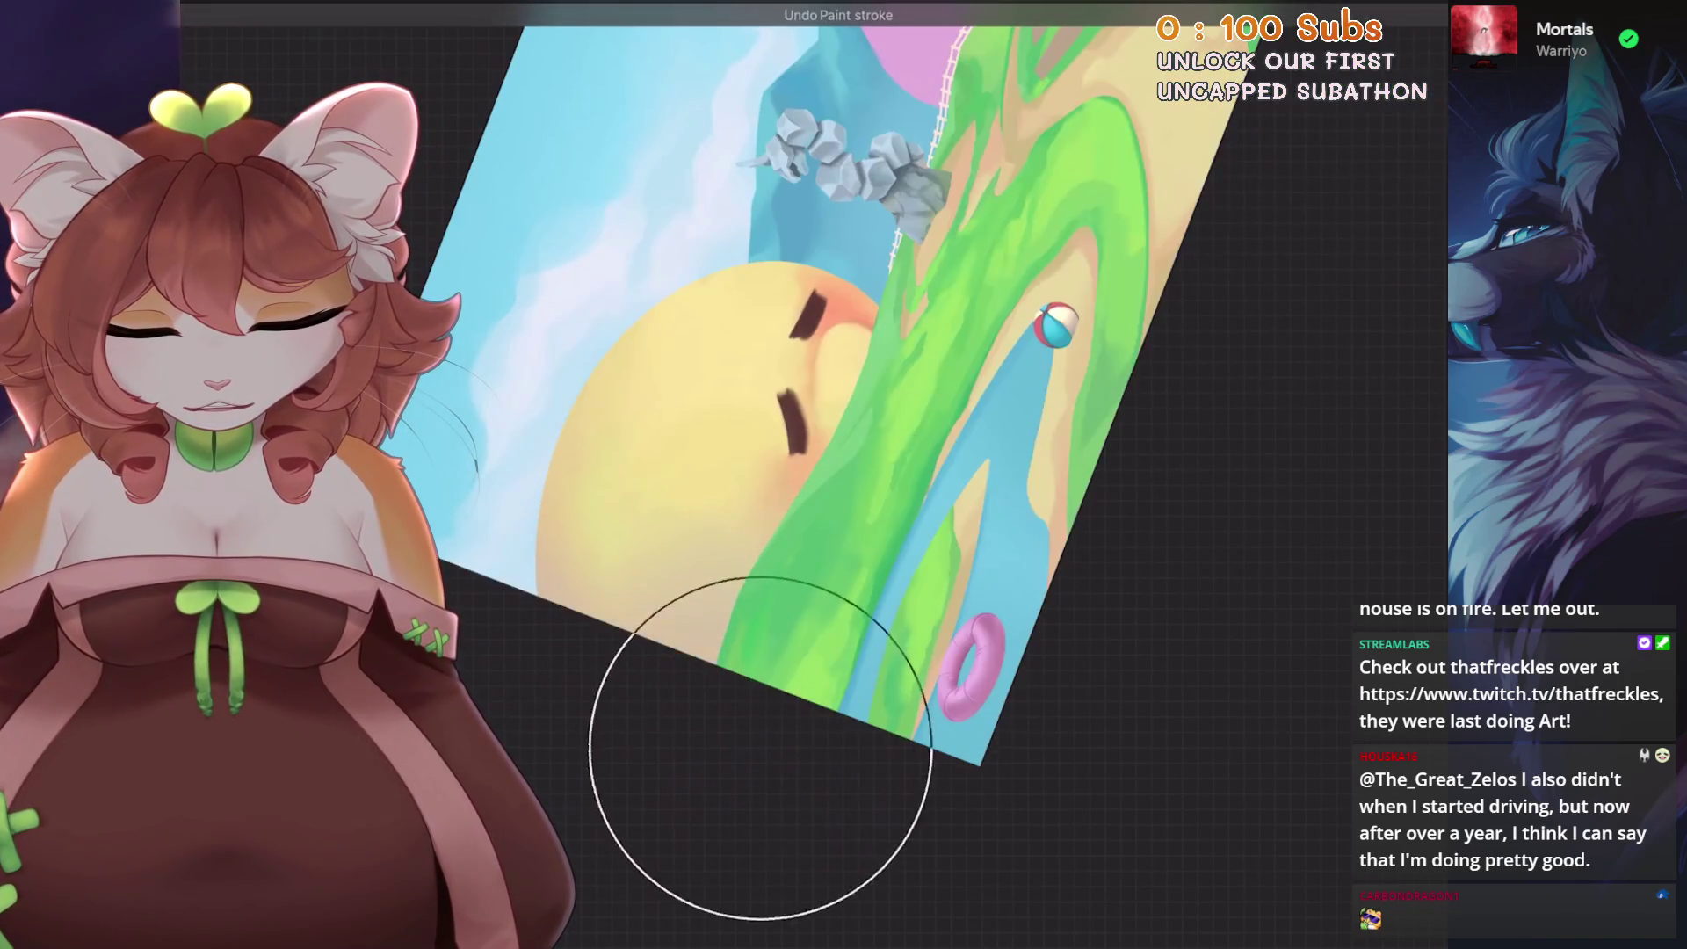
pyautogui.moveTo(949, 554); pyautogui.dragTo(1001, 527)
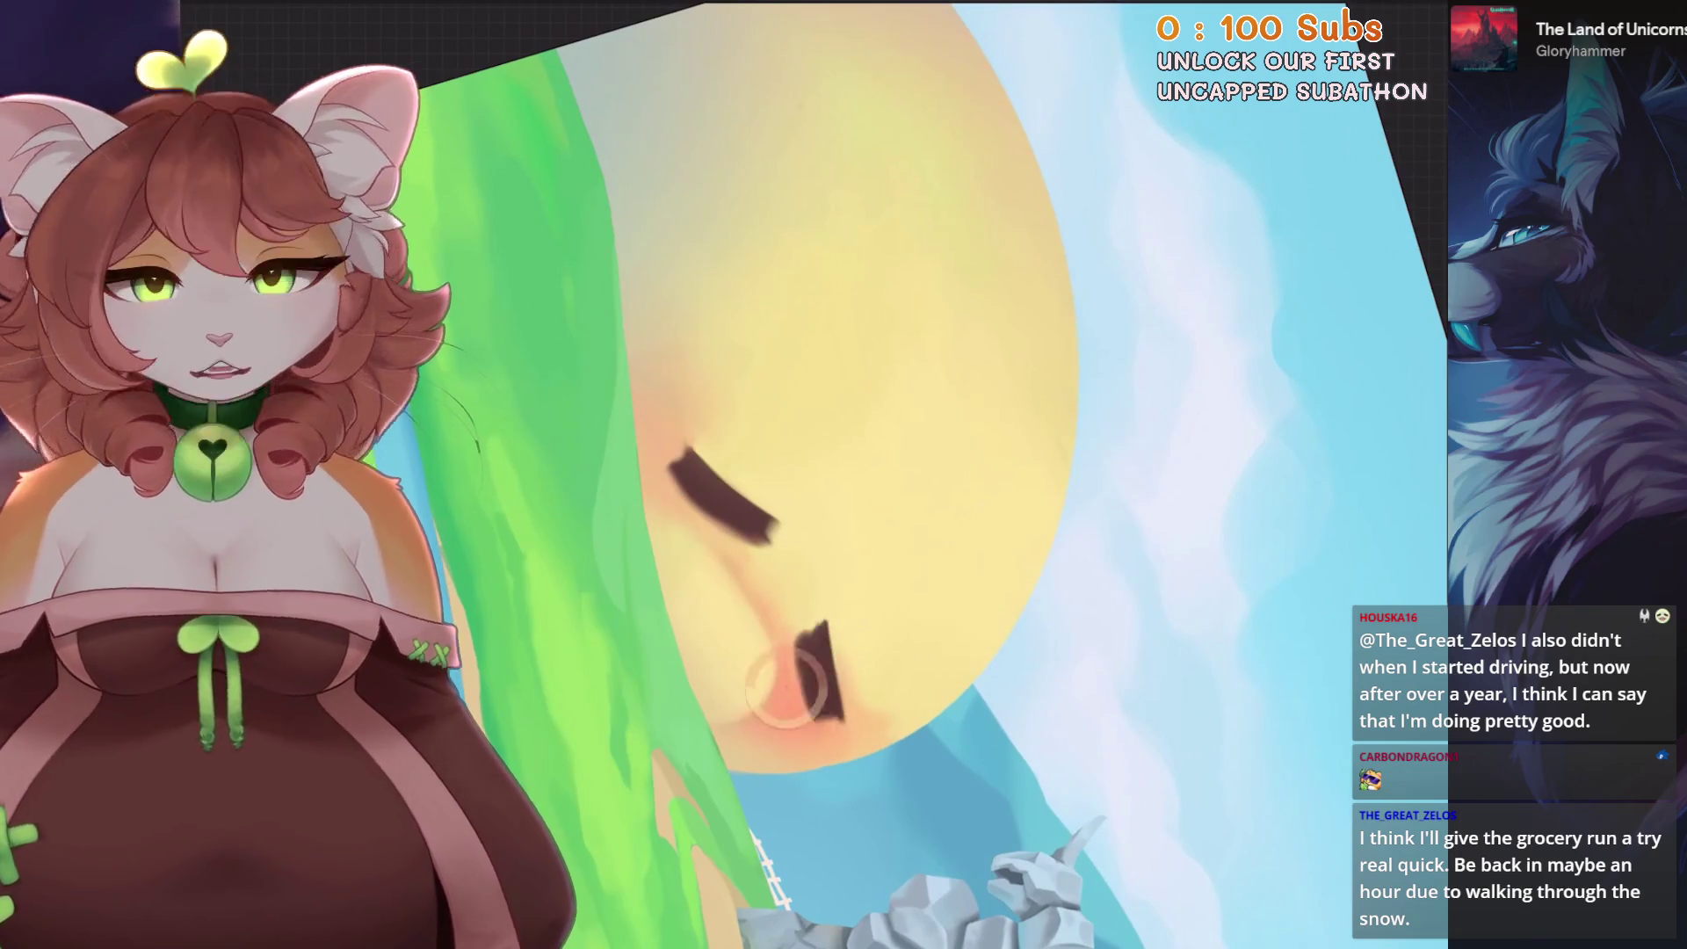
pyautogui.scroll(-1, 753, 678)
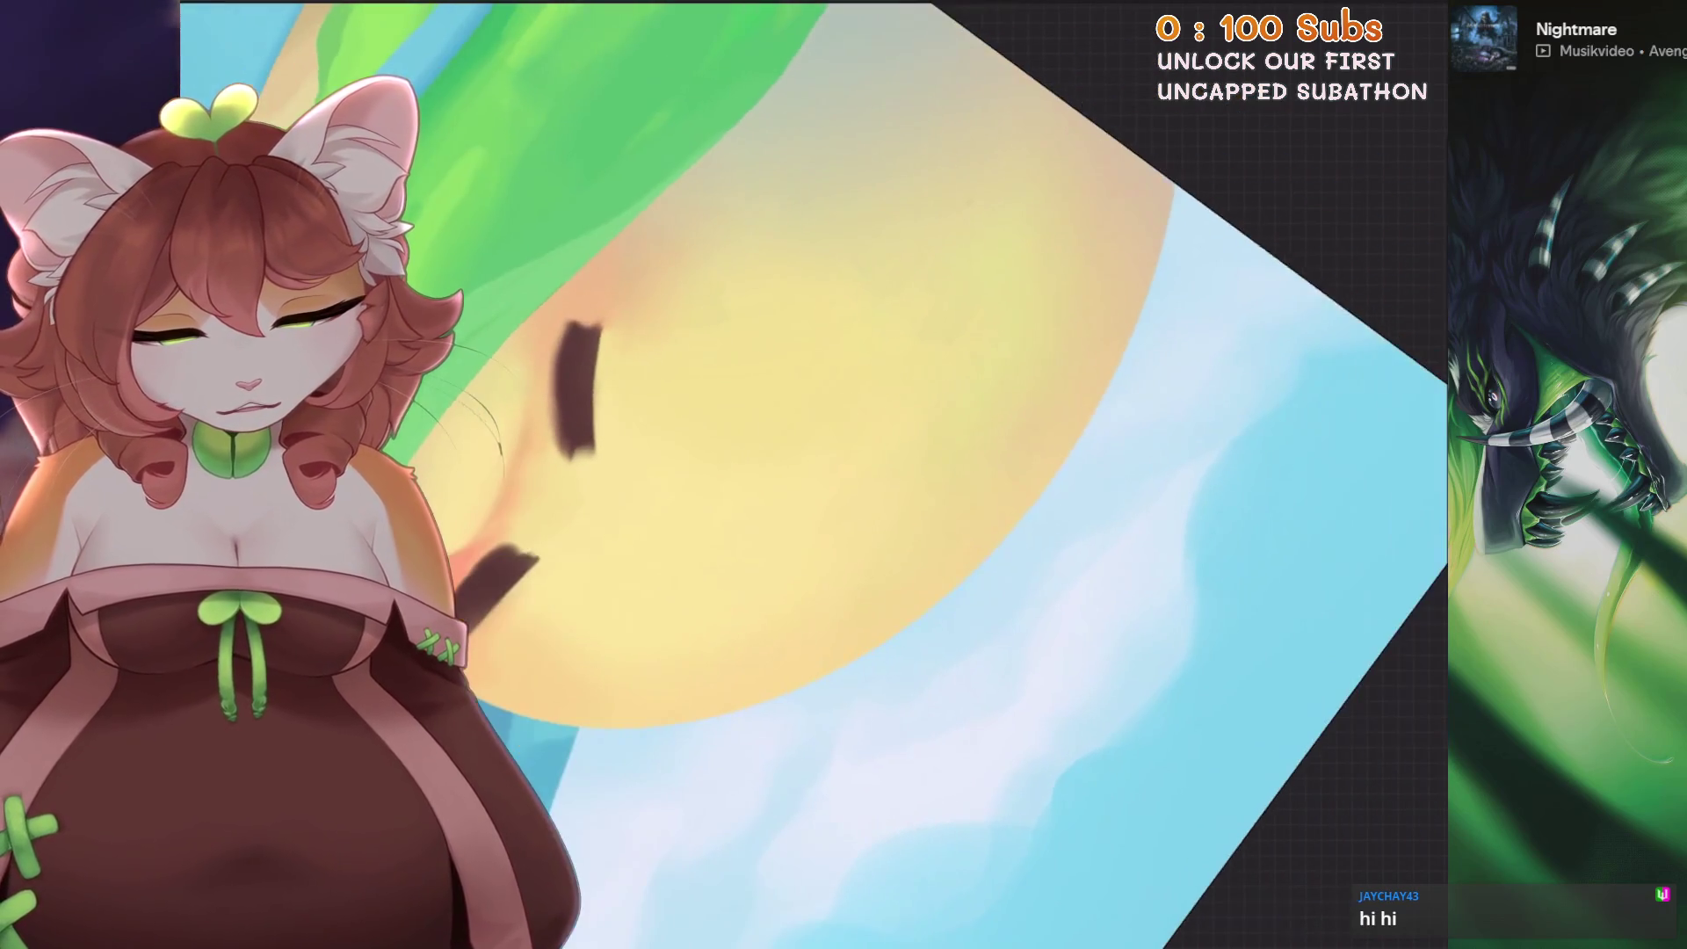
pyautogui.hotkey('ctrl', 'z')
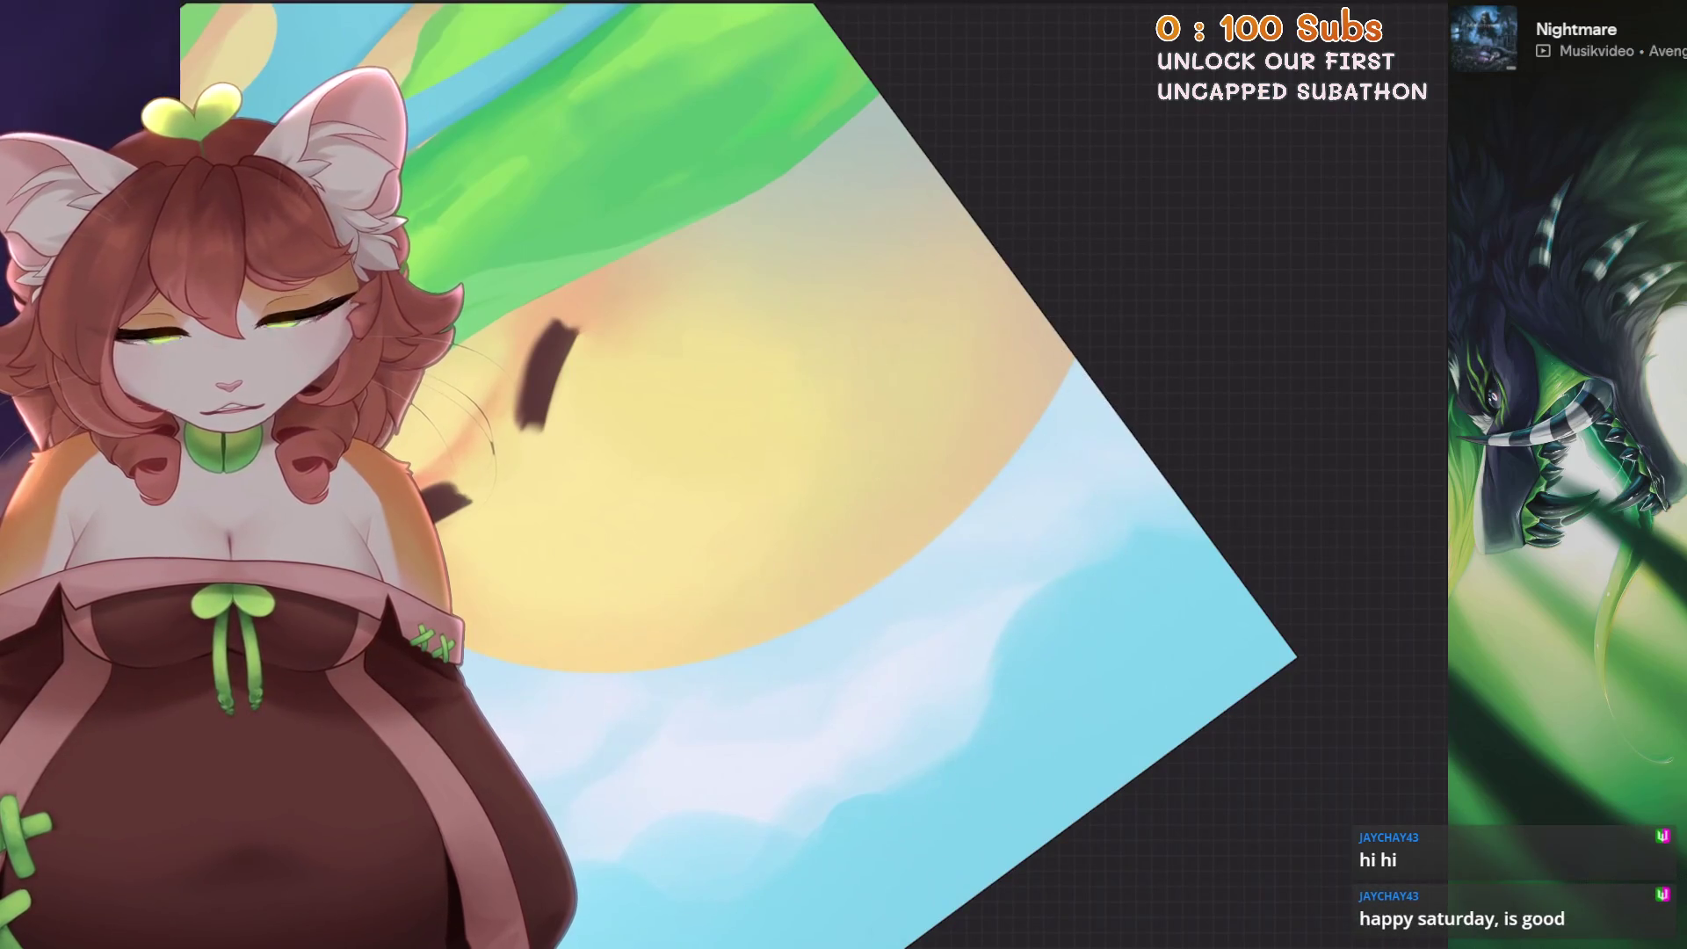
pyautogui.scroll(-5, 826, 780)
pyautogui.moveTo(826, 781); pyautogui.dragTo(922, 554)
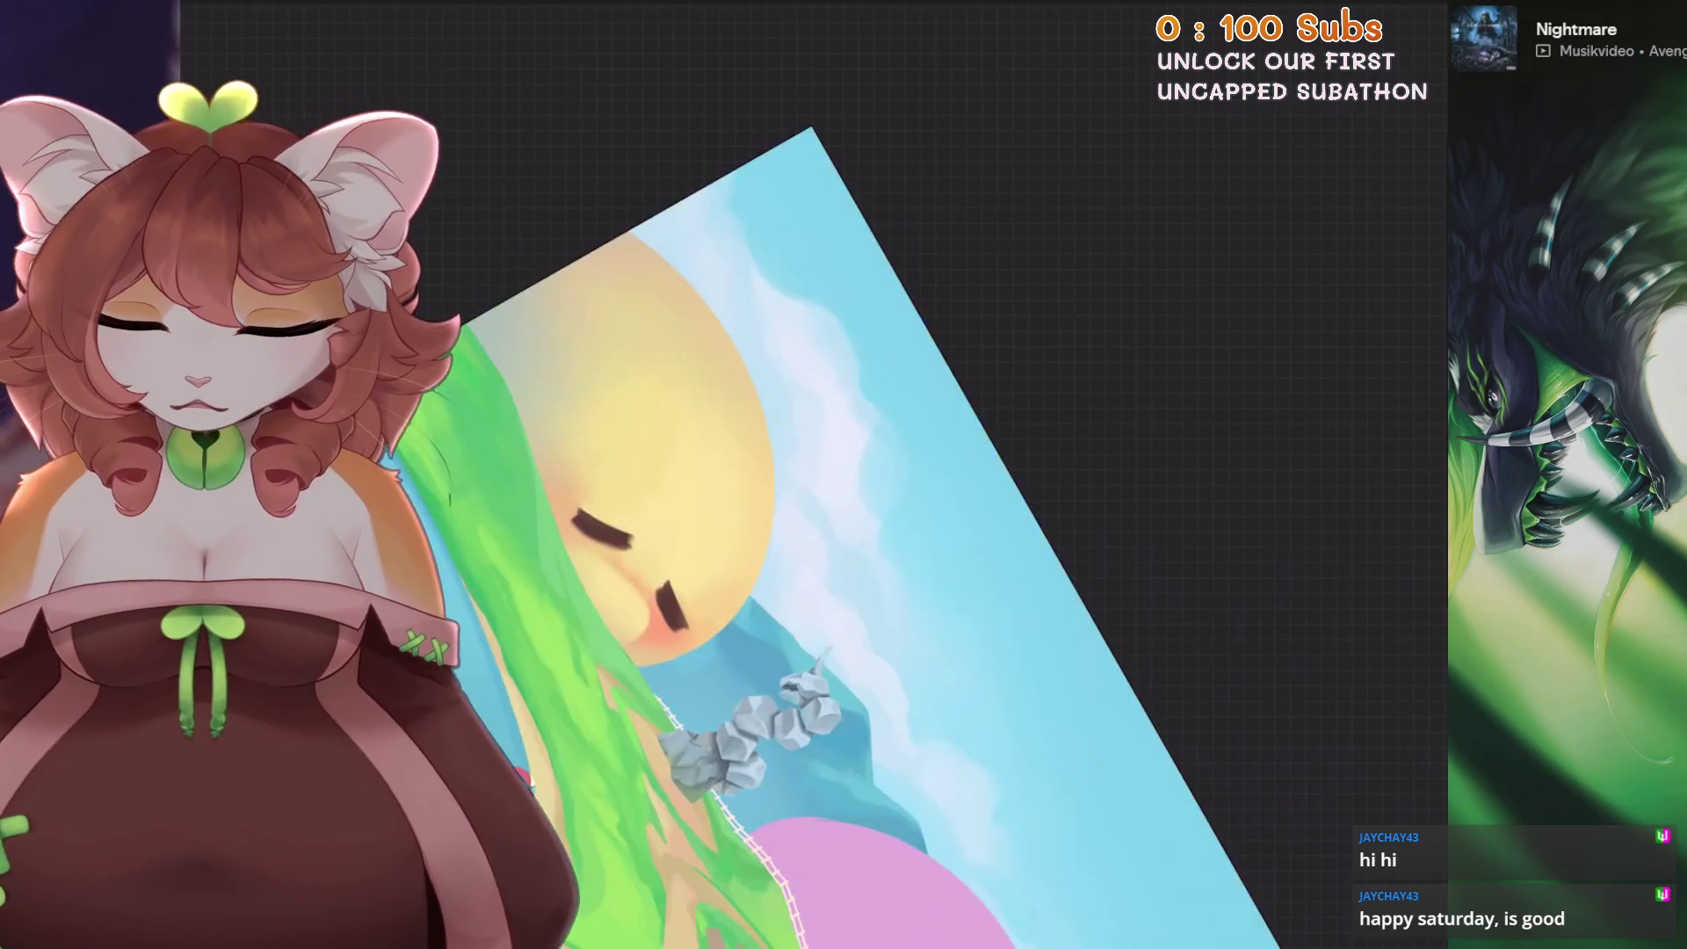
pyautogui.press('5')
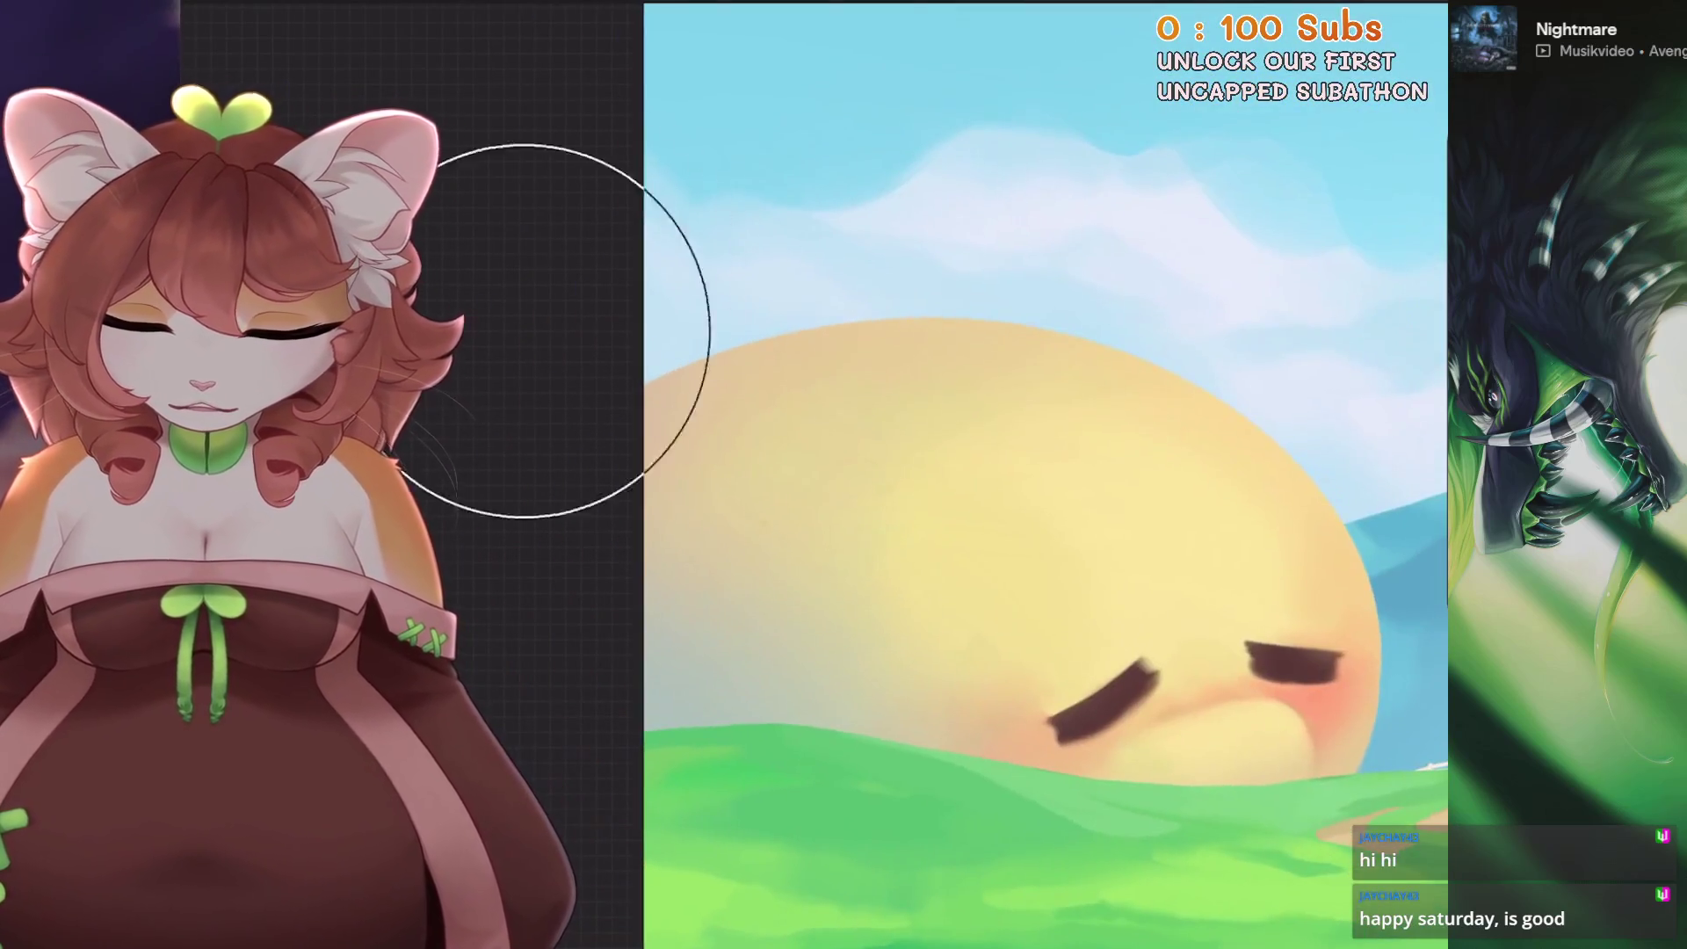
pyautogui.moveTo(924, 527); pyautogui.dragTo(550, 393)
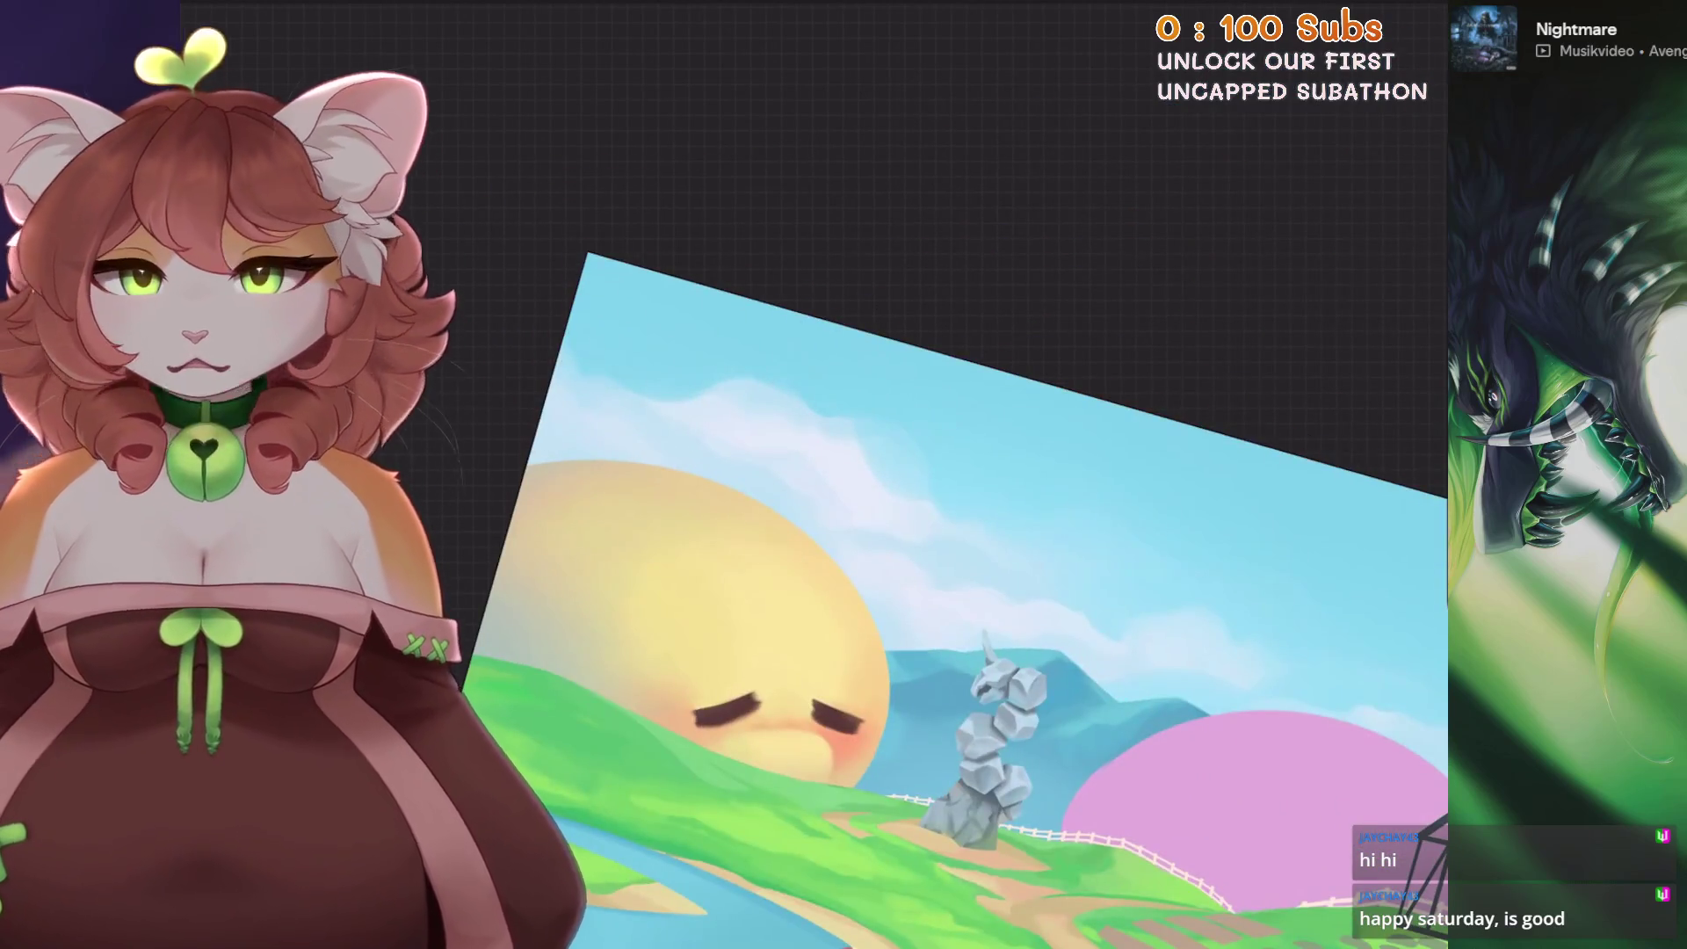
pyautogui.press('5')
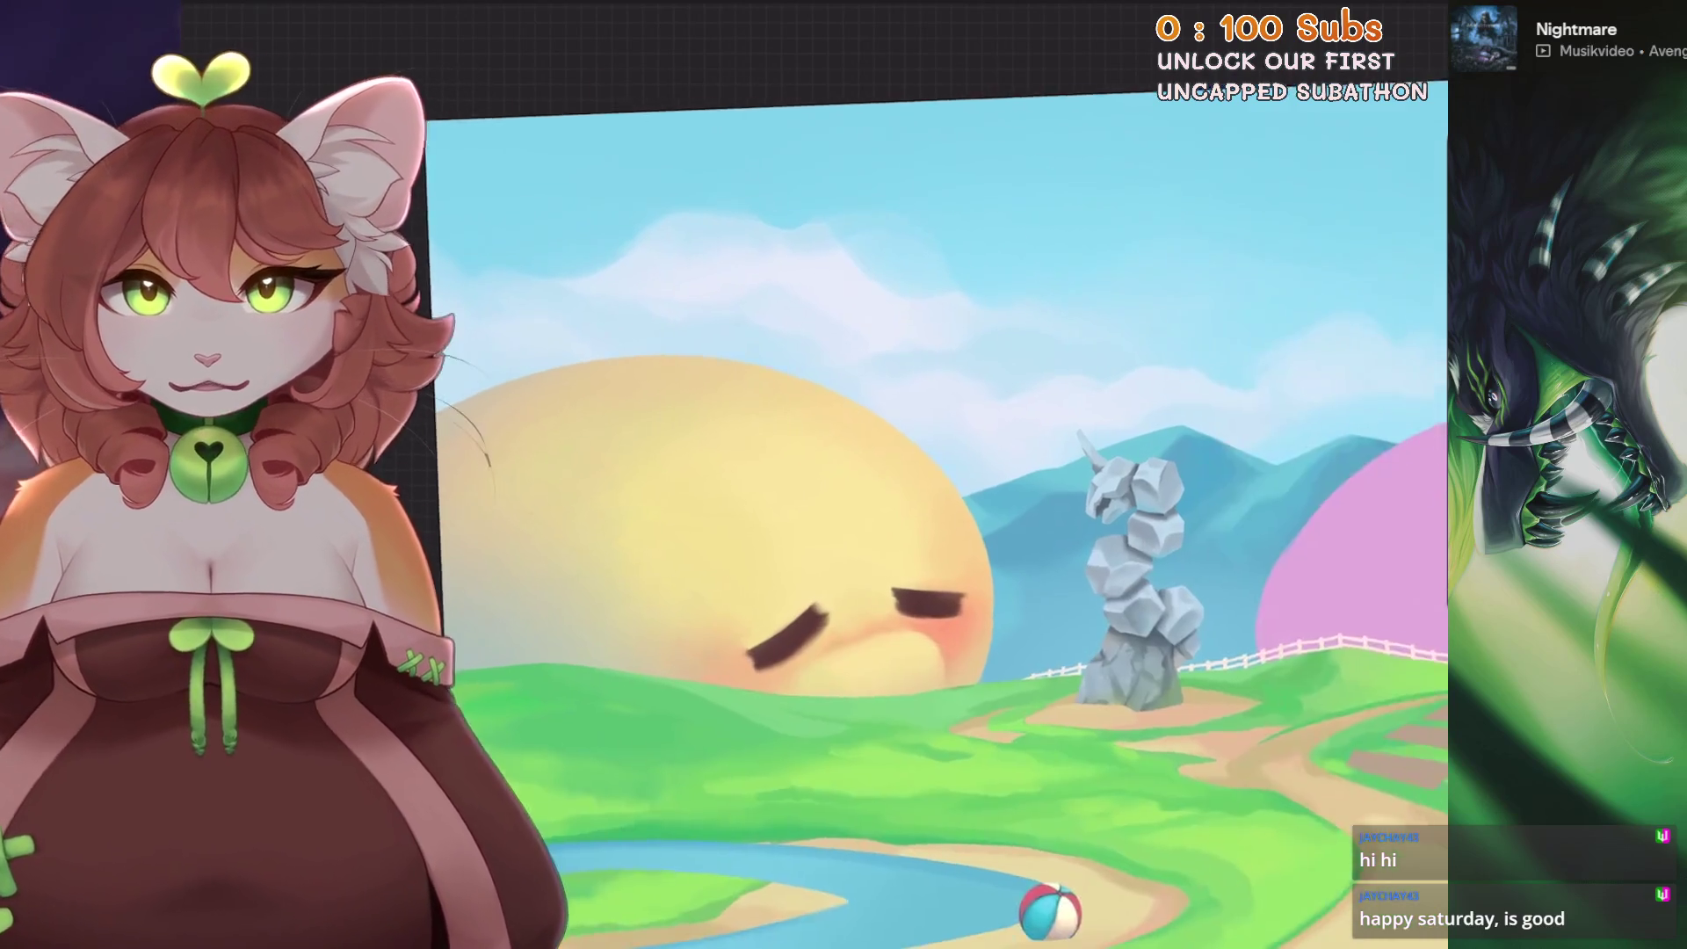
pyautogui.moveTo(1034, 903); pyautogui.dragTo(1192, 938)
pyautogui.press('5')
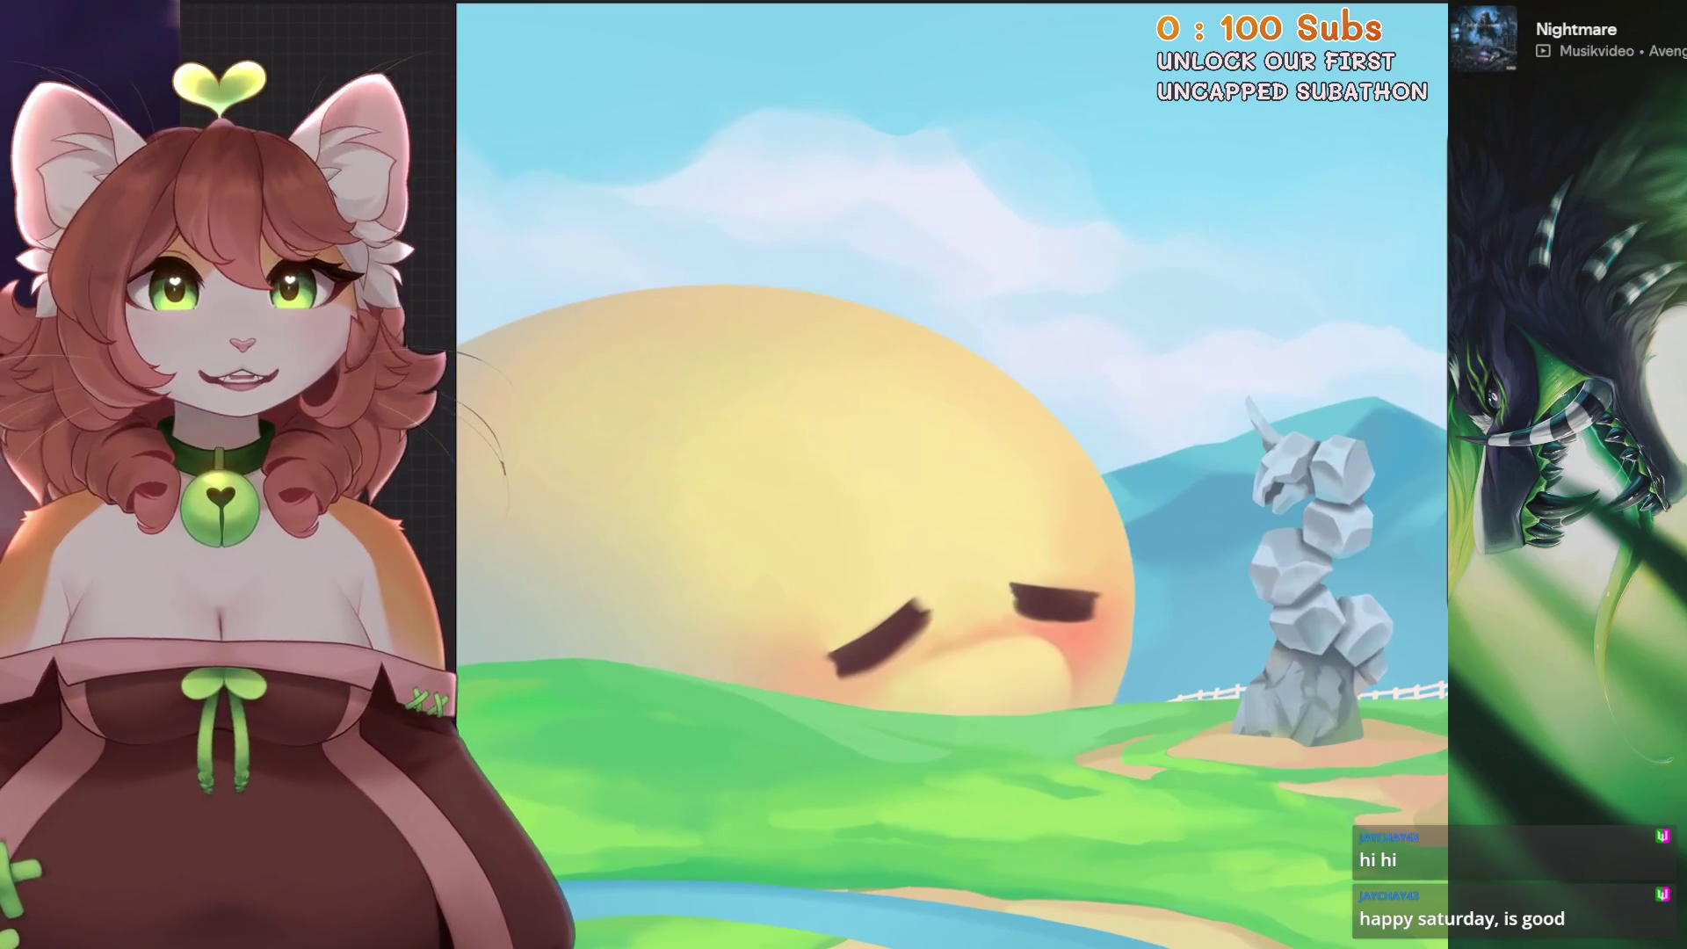
pyautogui.scroll(-5, 950, 475)
pyautogui.scroll(5, 844, 475)
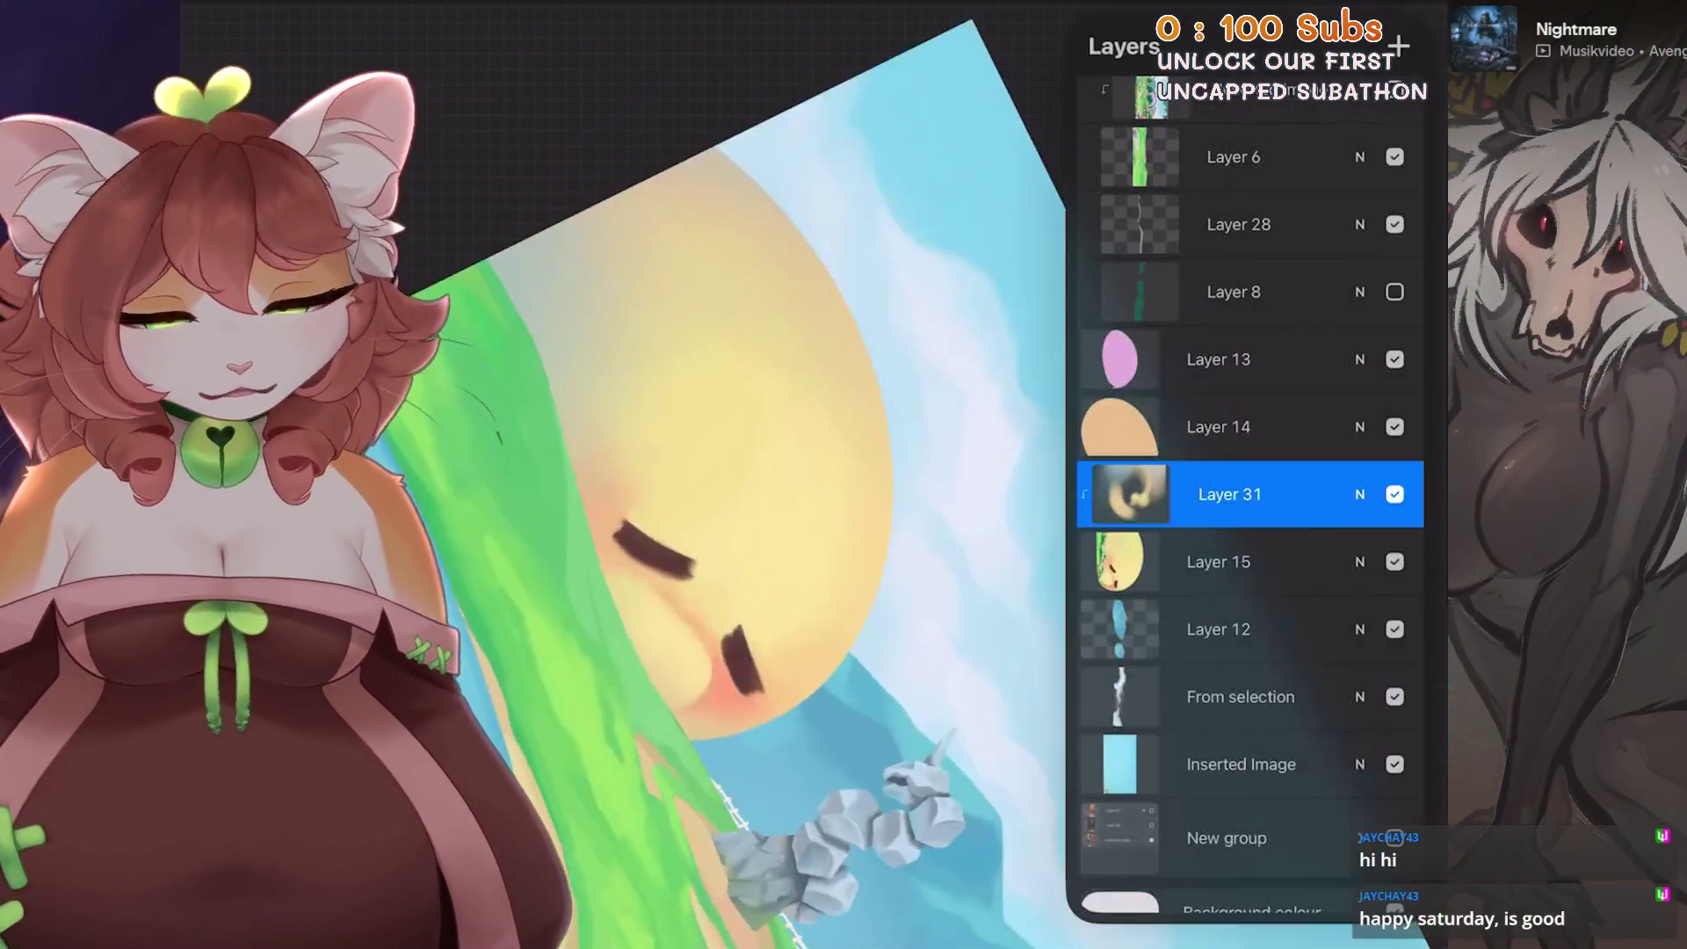
# - Switch to painting on the sun's Layer 15 and choose a sketching pencil brush
pyautogui.click(1217, 562)
pyautogui.scroll(3, 790, 527)
pyautogui.click(780, 365)
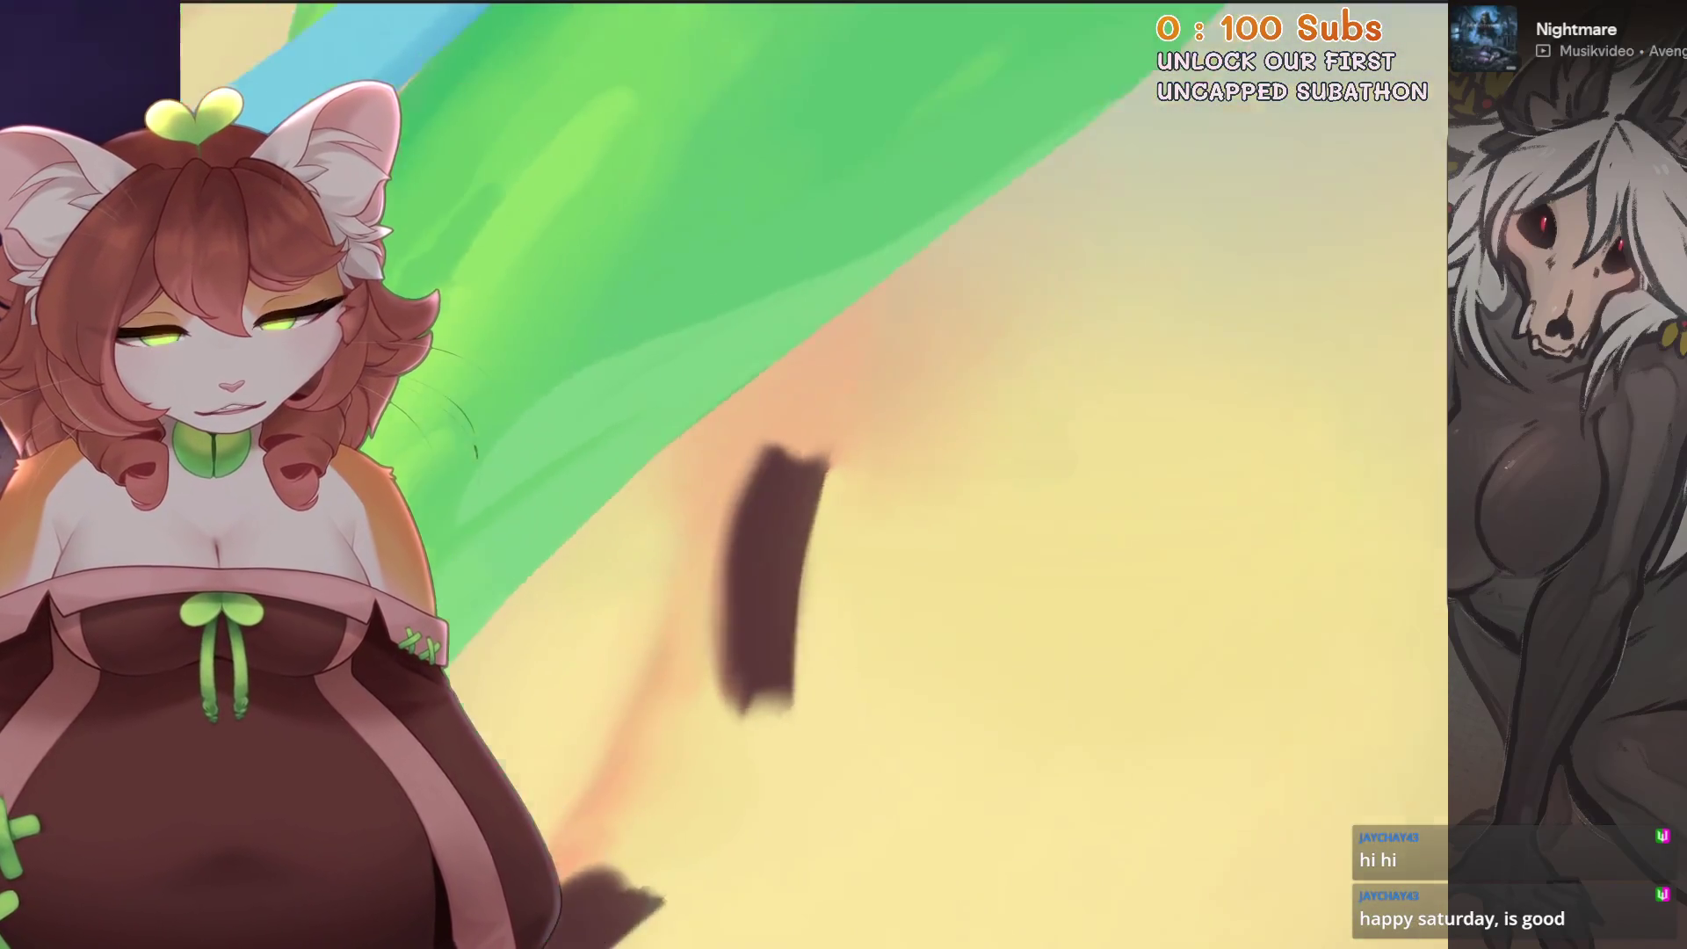
pyautogui.scroll(3, 843, 528)
pyautogui.click(1330, 11)
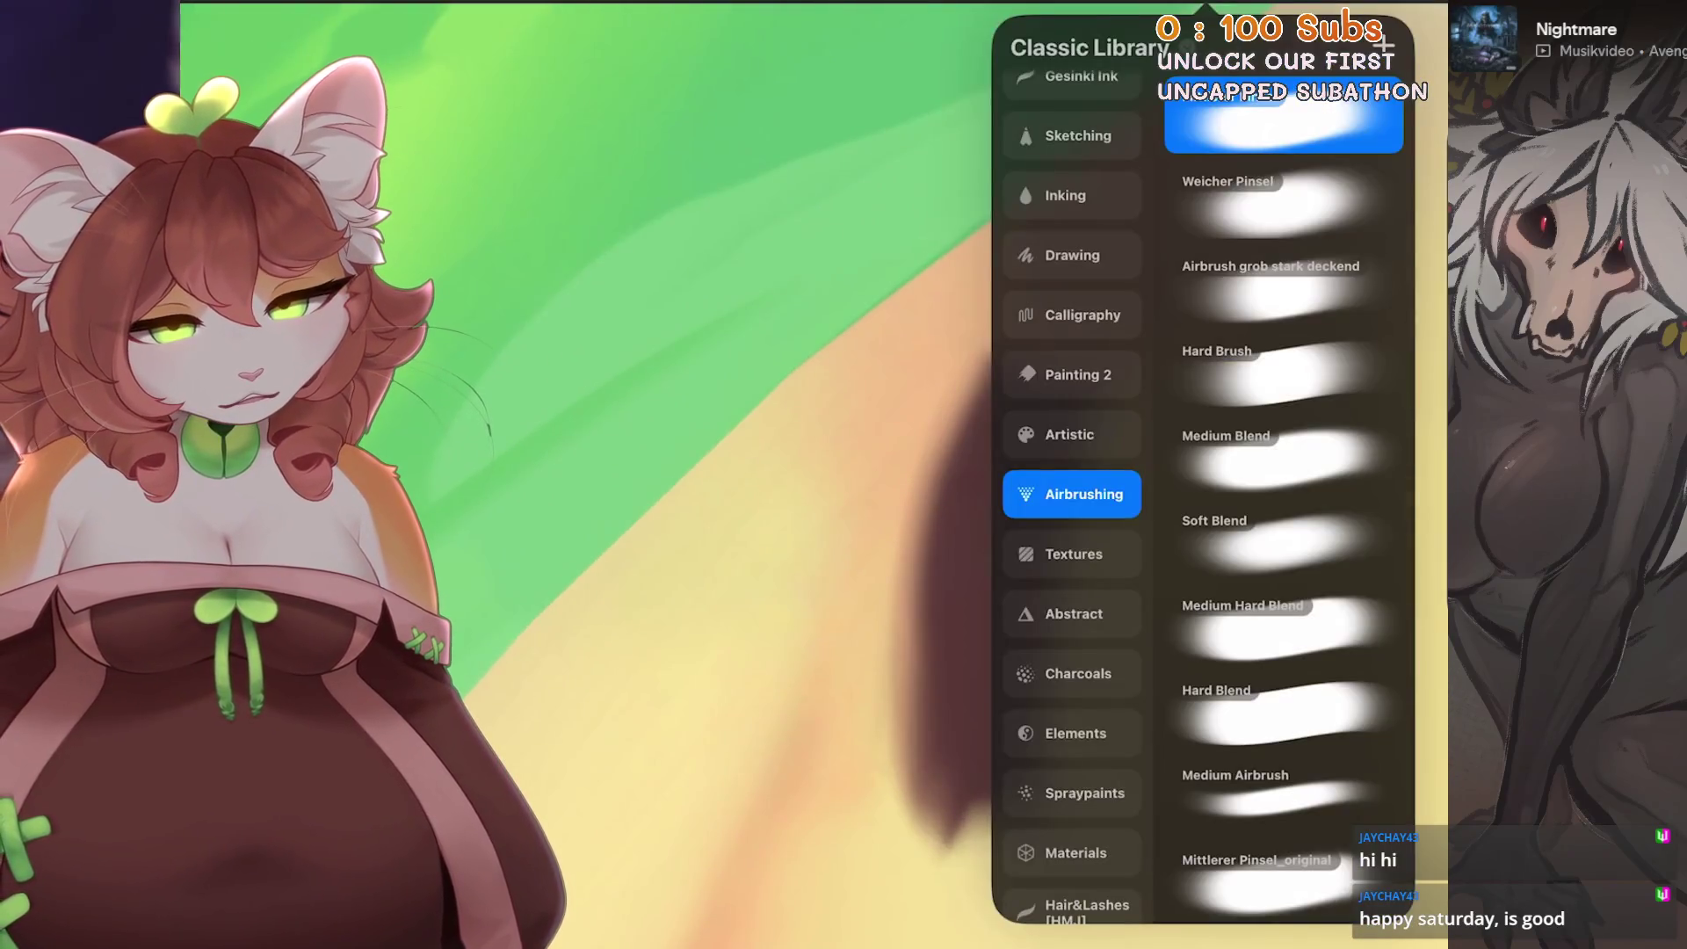
pyautogui.click(1070, 195)
pyautogui.click(1078, 135)
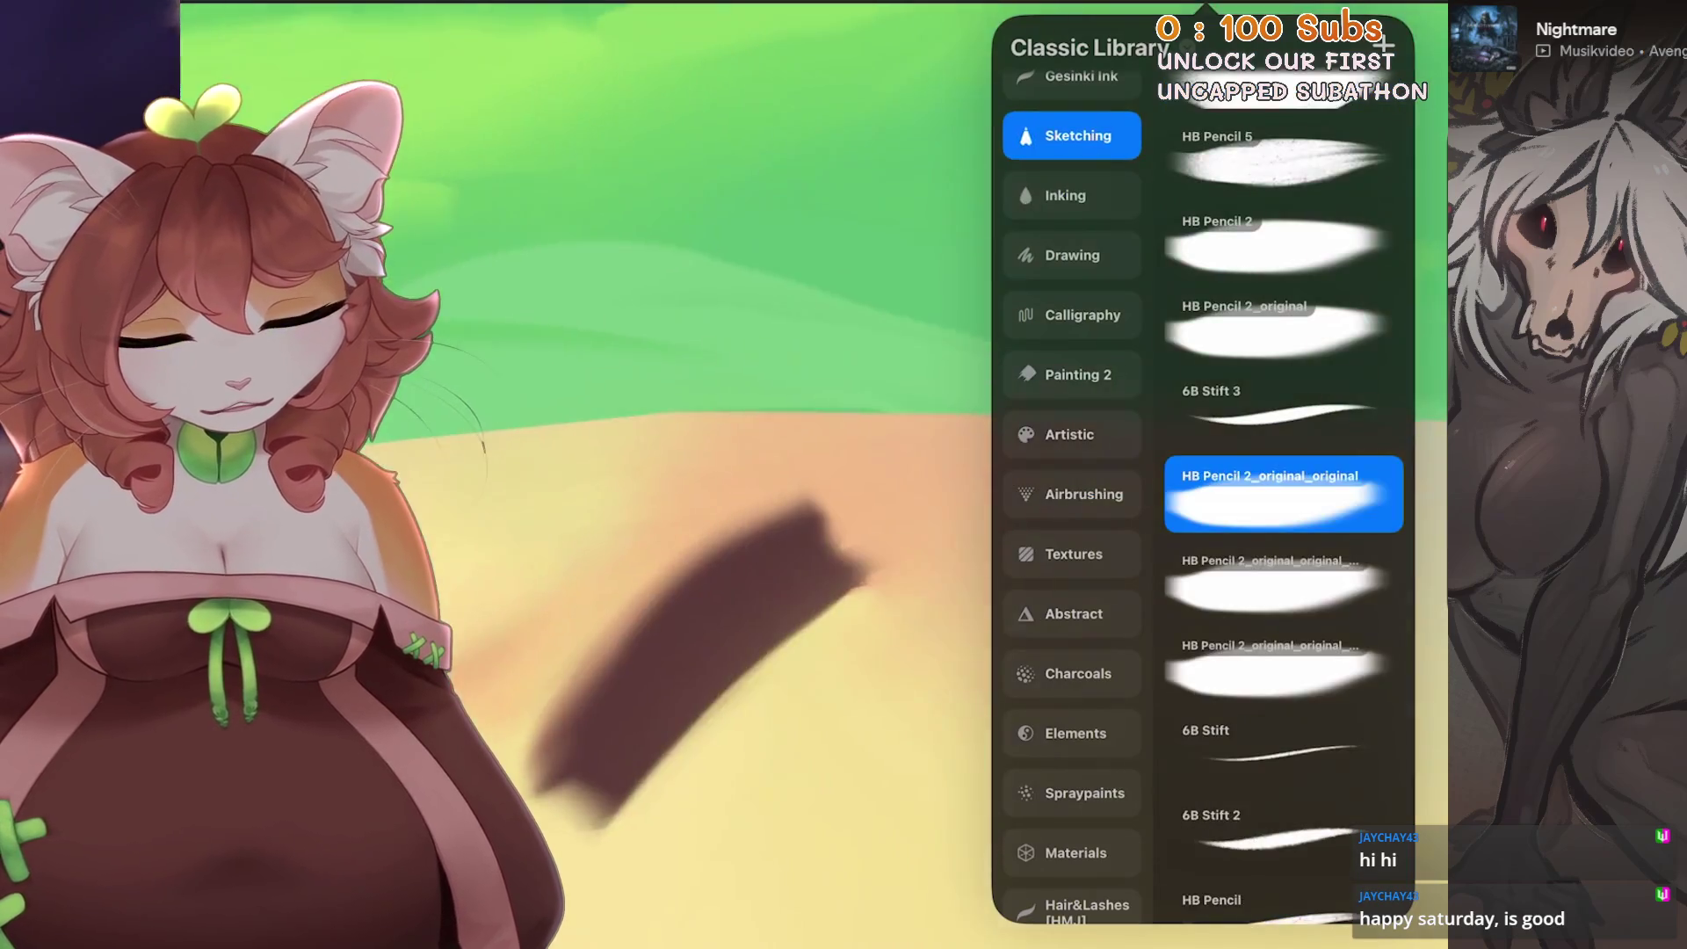
pyautogui.scroll(3, 843, 528)
# - Try several dark strokes over the eyelid band with two sketching pencils, undoing each attempt
pyautogui.hotkey('ctrl', 'z')
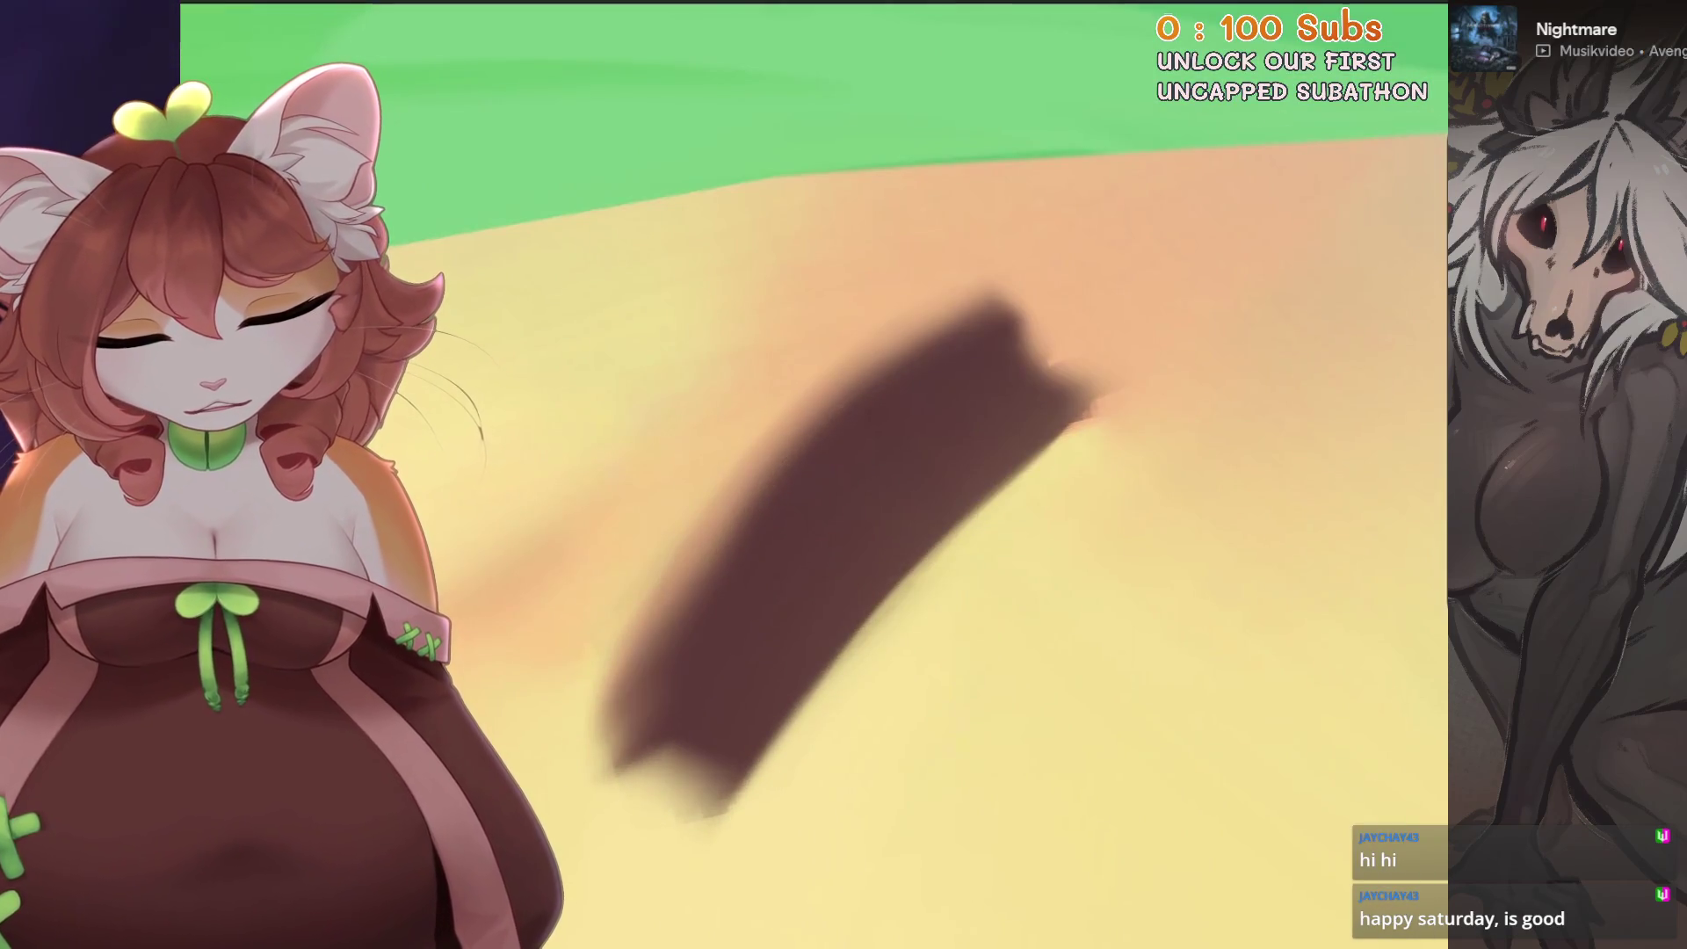
pyautogui.moveTo(1001, 316); pyautogui.dragTo(632, 685)
pyautogui.hotkey('ctrl', 'z')
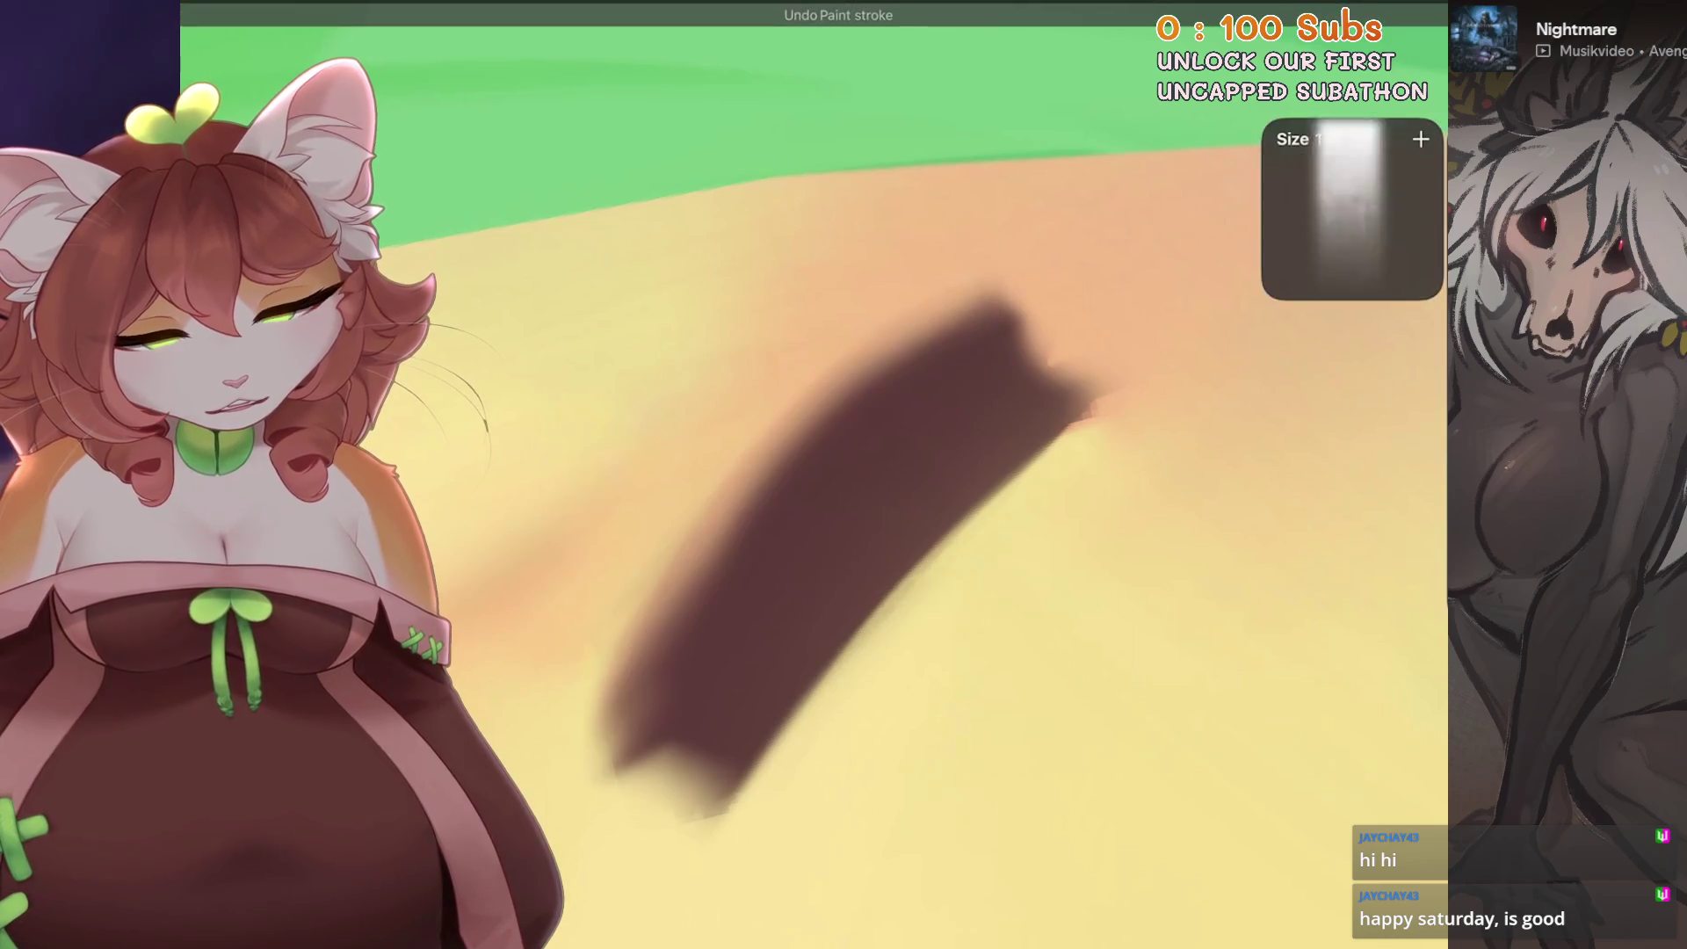
pyautogui.moveTo(1001, 329); pyautogui.dragTo(659, 765)
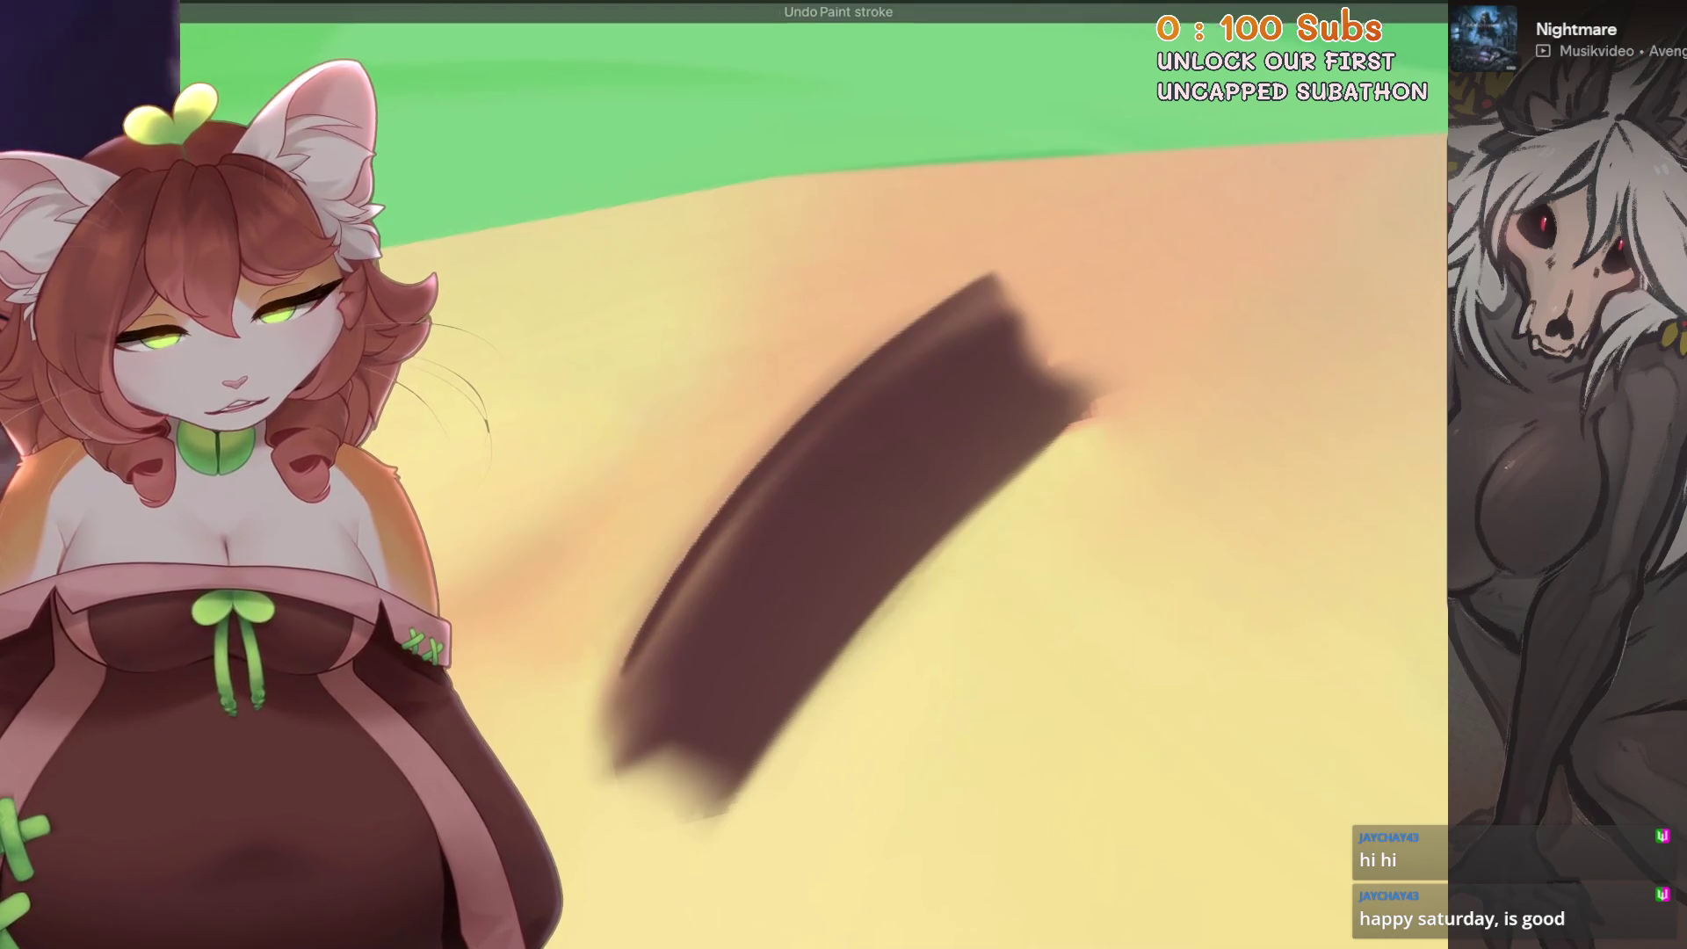
pyautogui.hotkey('ctrl', 'z')
pyautogui.click(1284, 409)
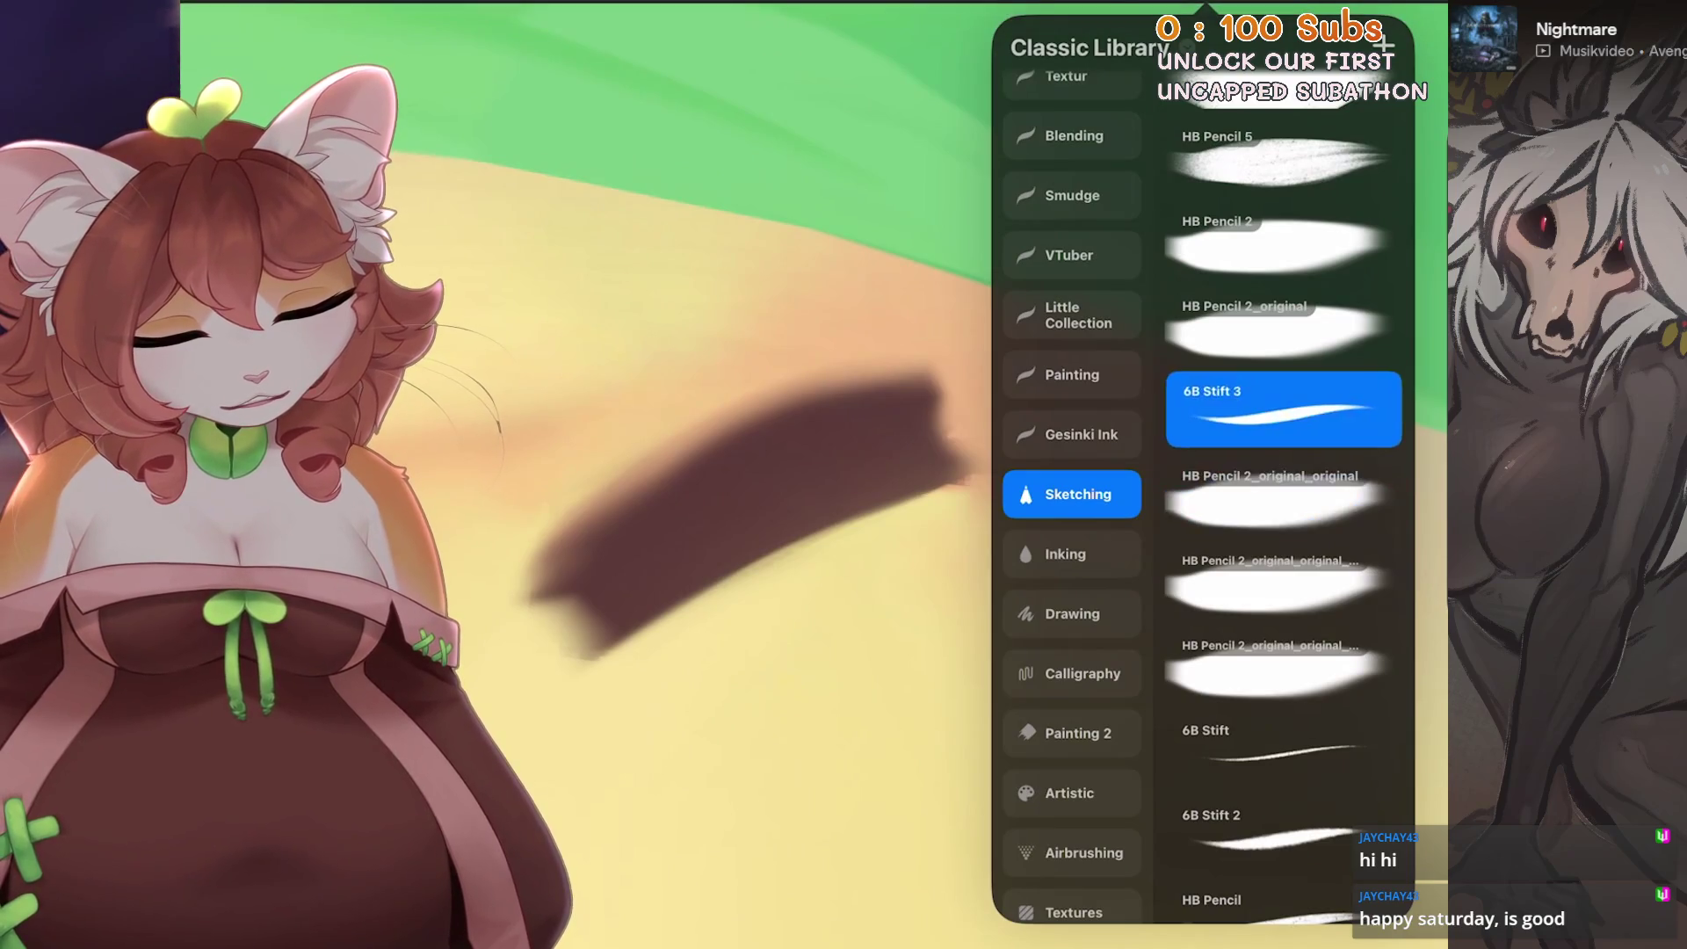
pyautogui.moveTo(1002, 382); pyautogui.dragTo(679, 528)
pyautogui.hotkey('ctrl', 'z')
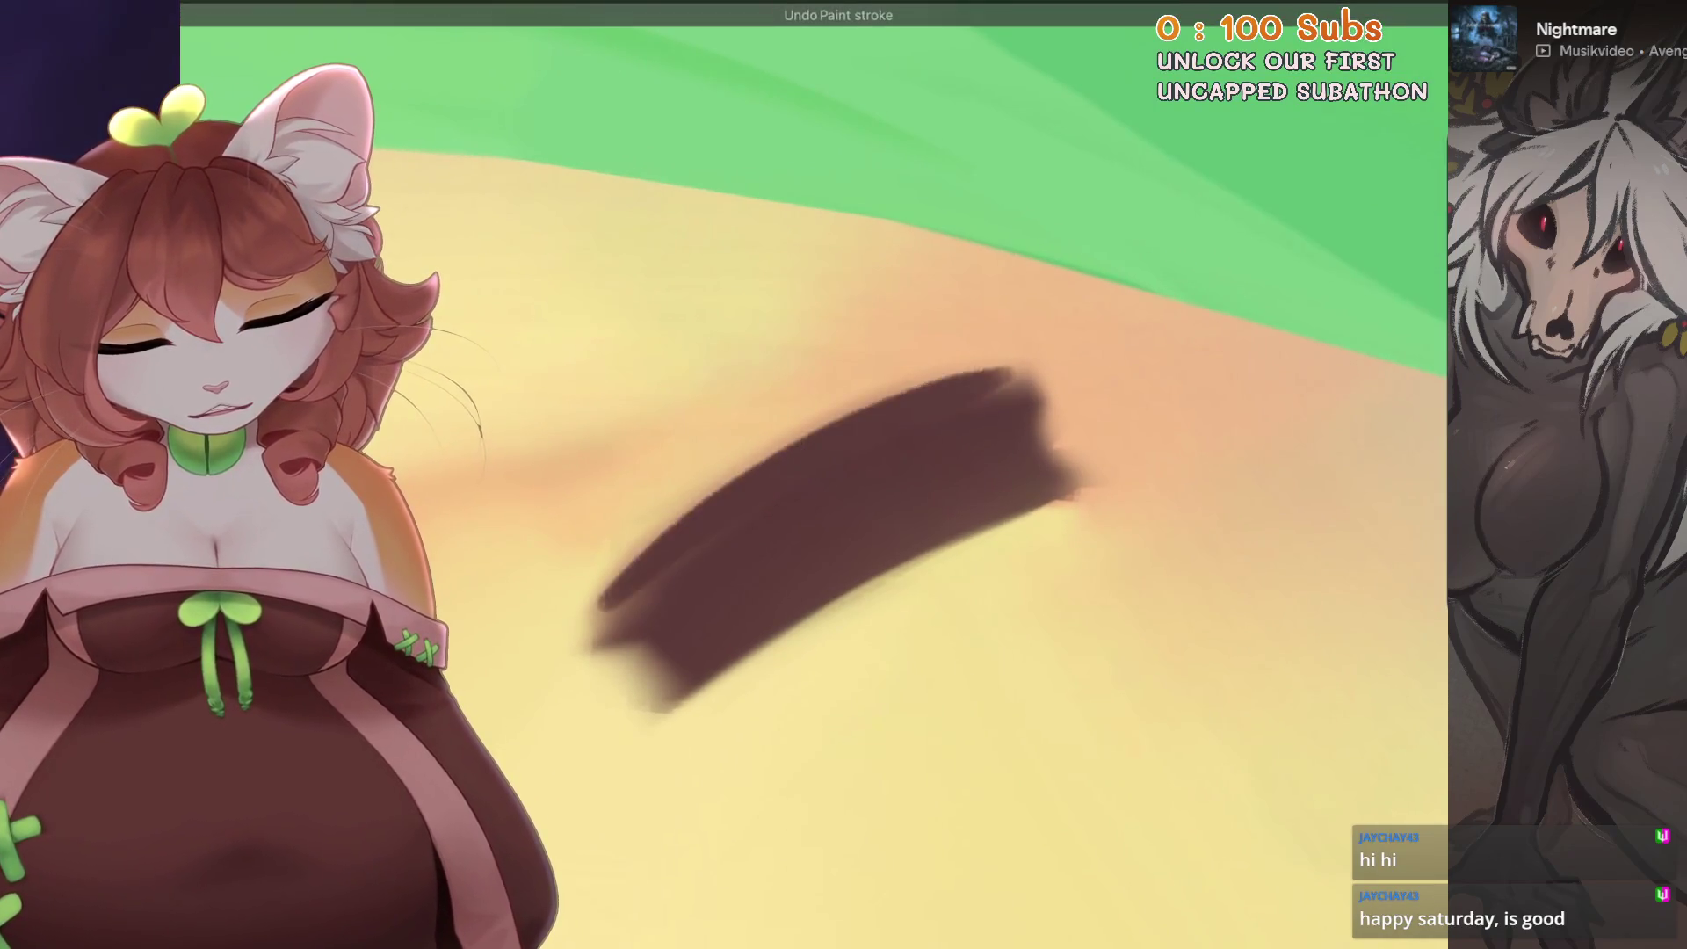
pyautogui.scroll(2, 896, 528)
pyautogui.moveTo(659, 646); pyautogui.dragTo(975, 435)
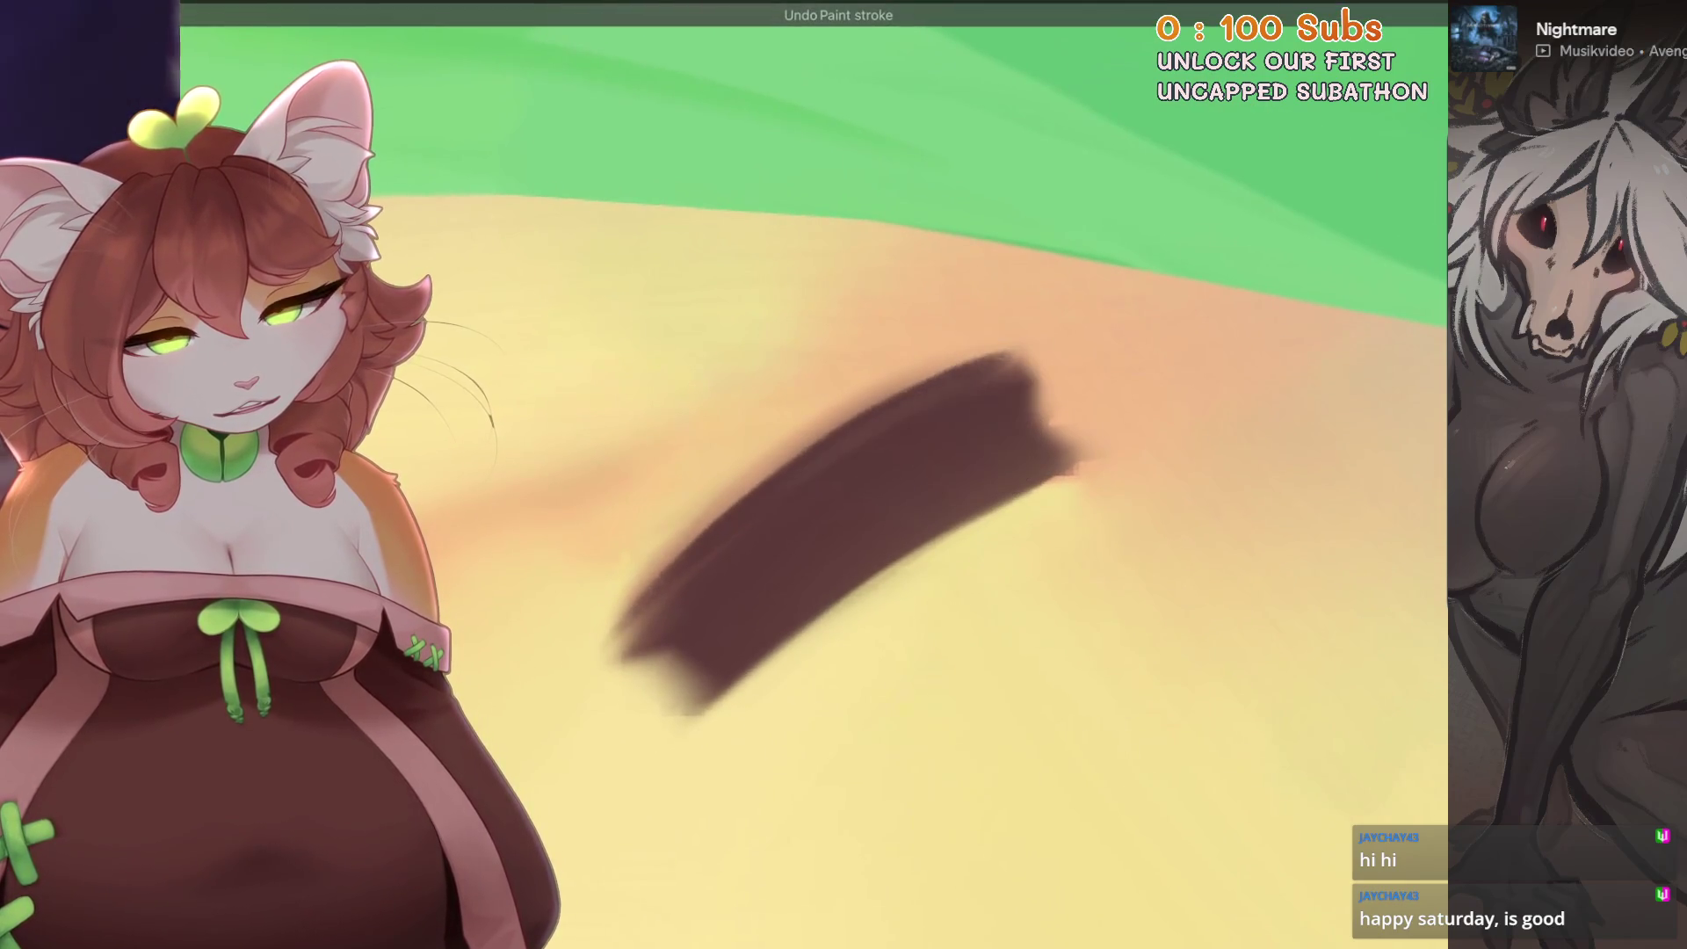
pyautogui.scroll(2, 844, 461)
pyautogui.hotkey('ctrl', 'z')
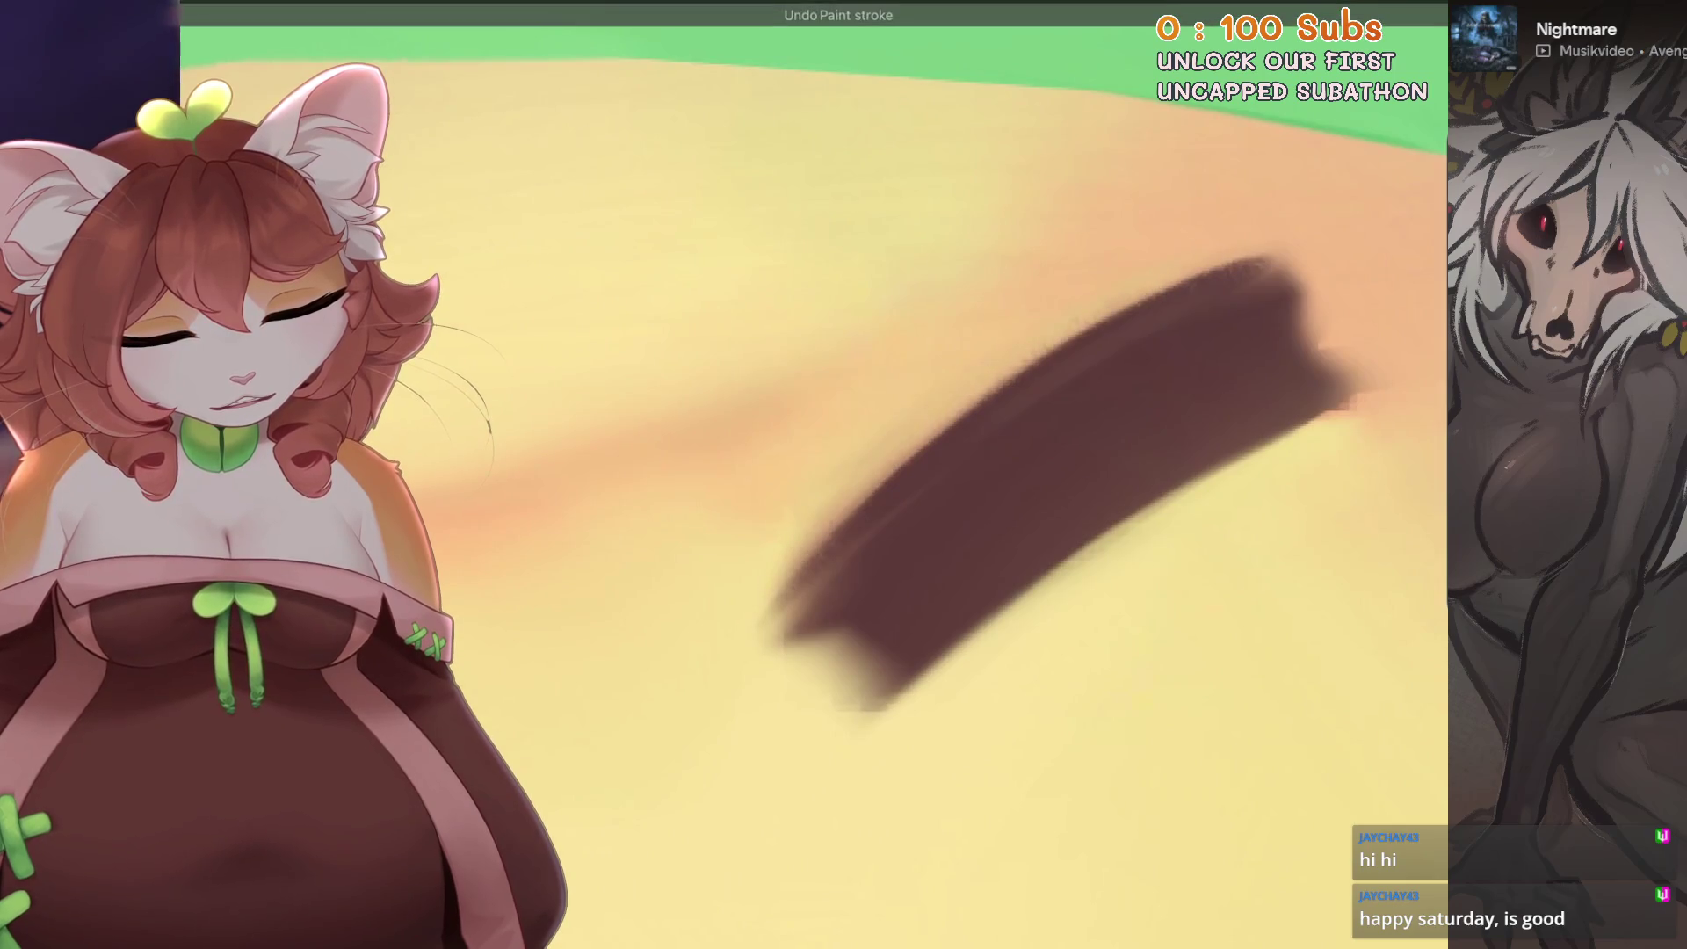
pyautogui.scroll(-2, 843, 475)
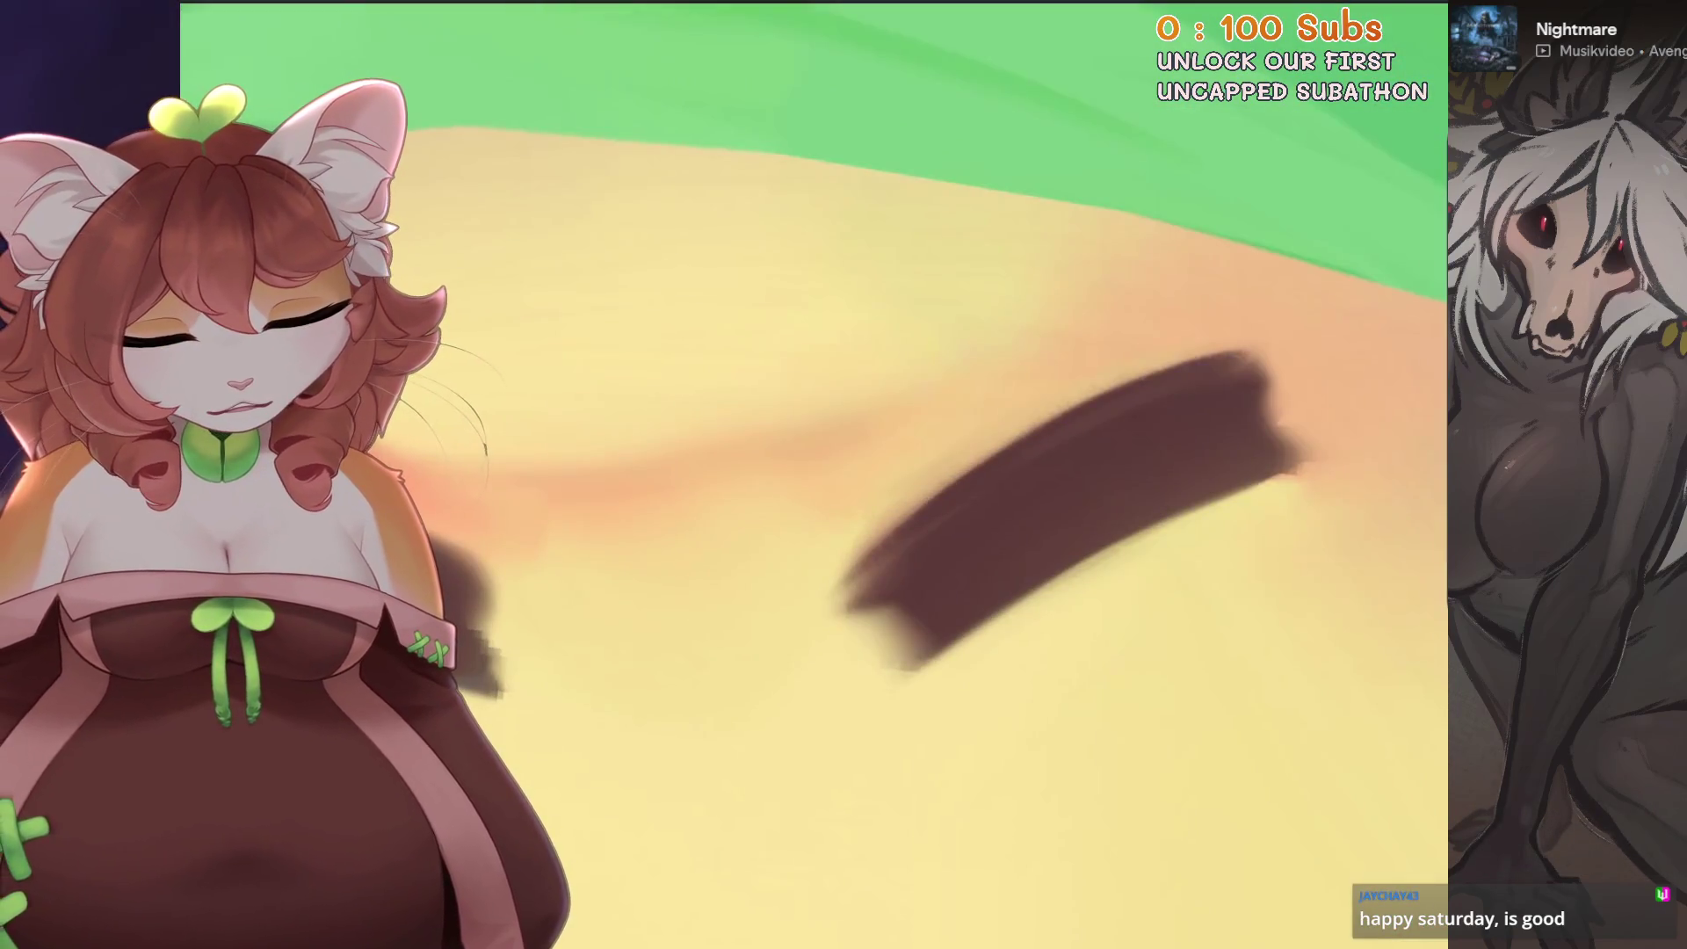
pyautogui.scroll(2, 1193, 263)
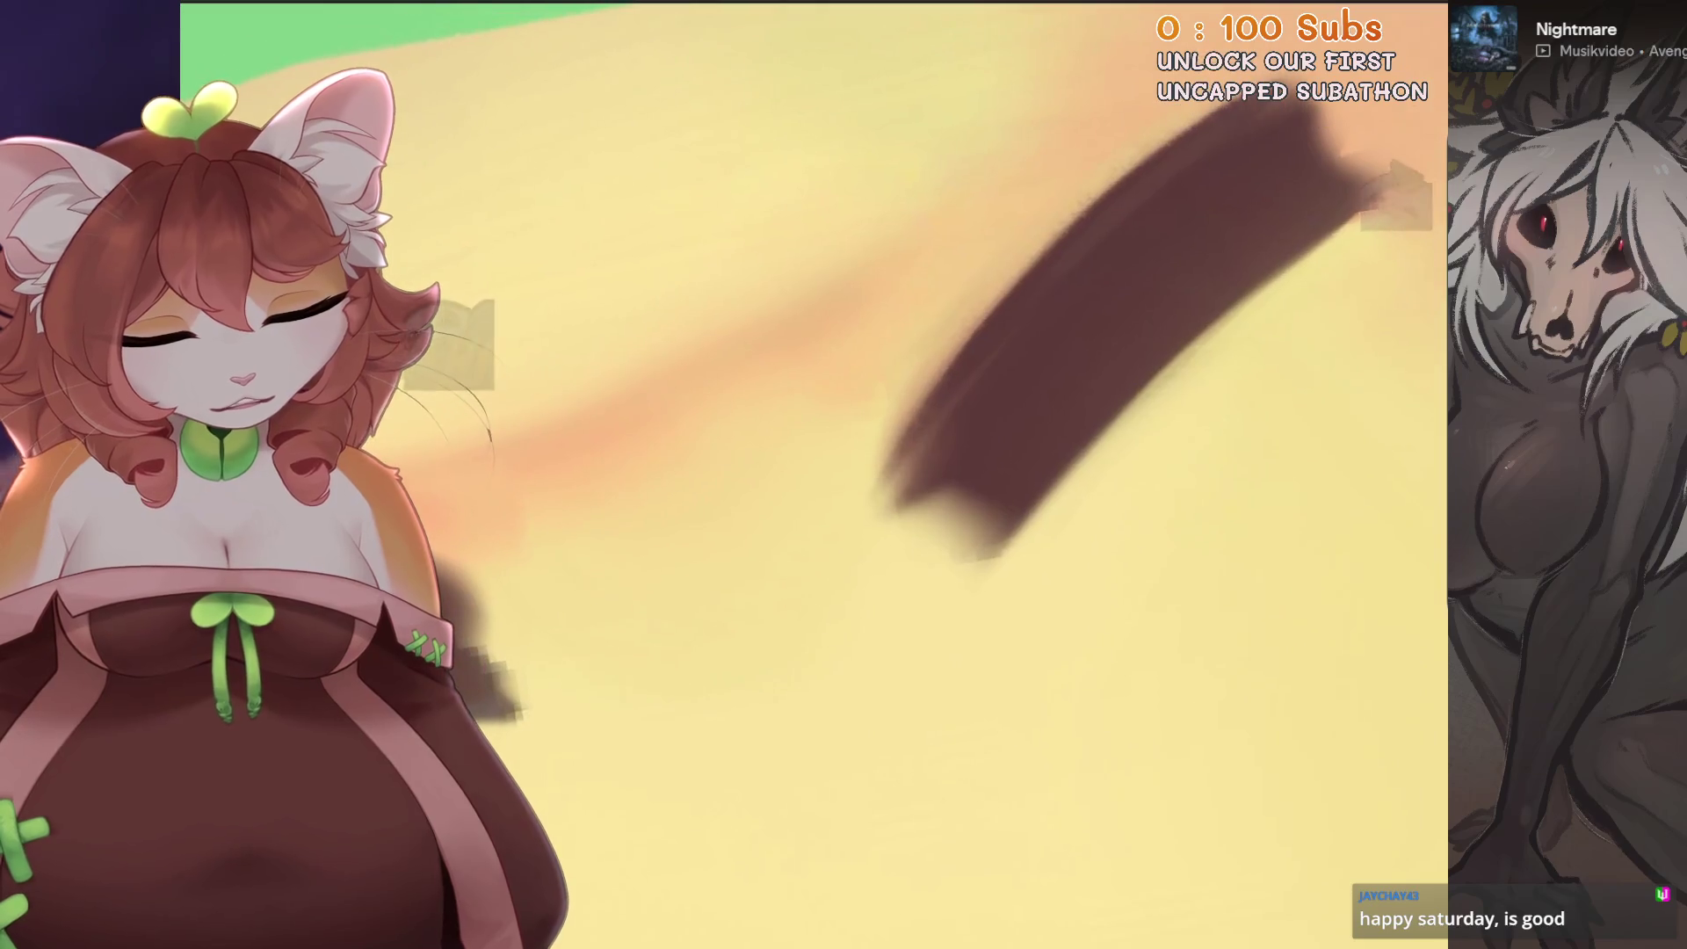
pyautogui.scroll(2, 885, 576)
pyautogui.scroll(-1, 884, 577)
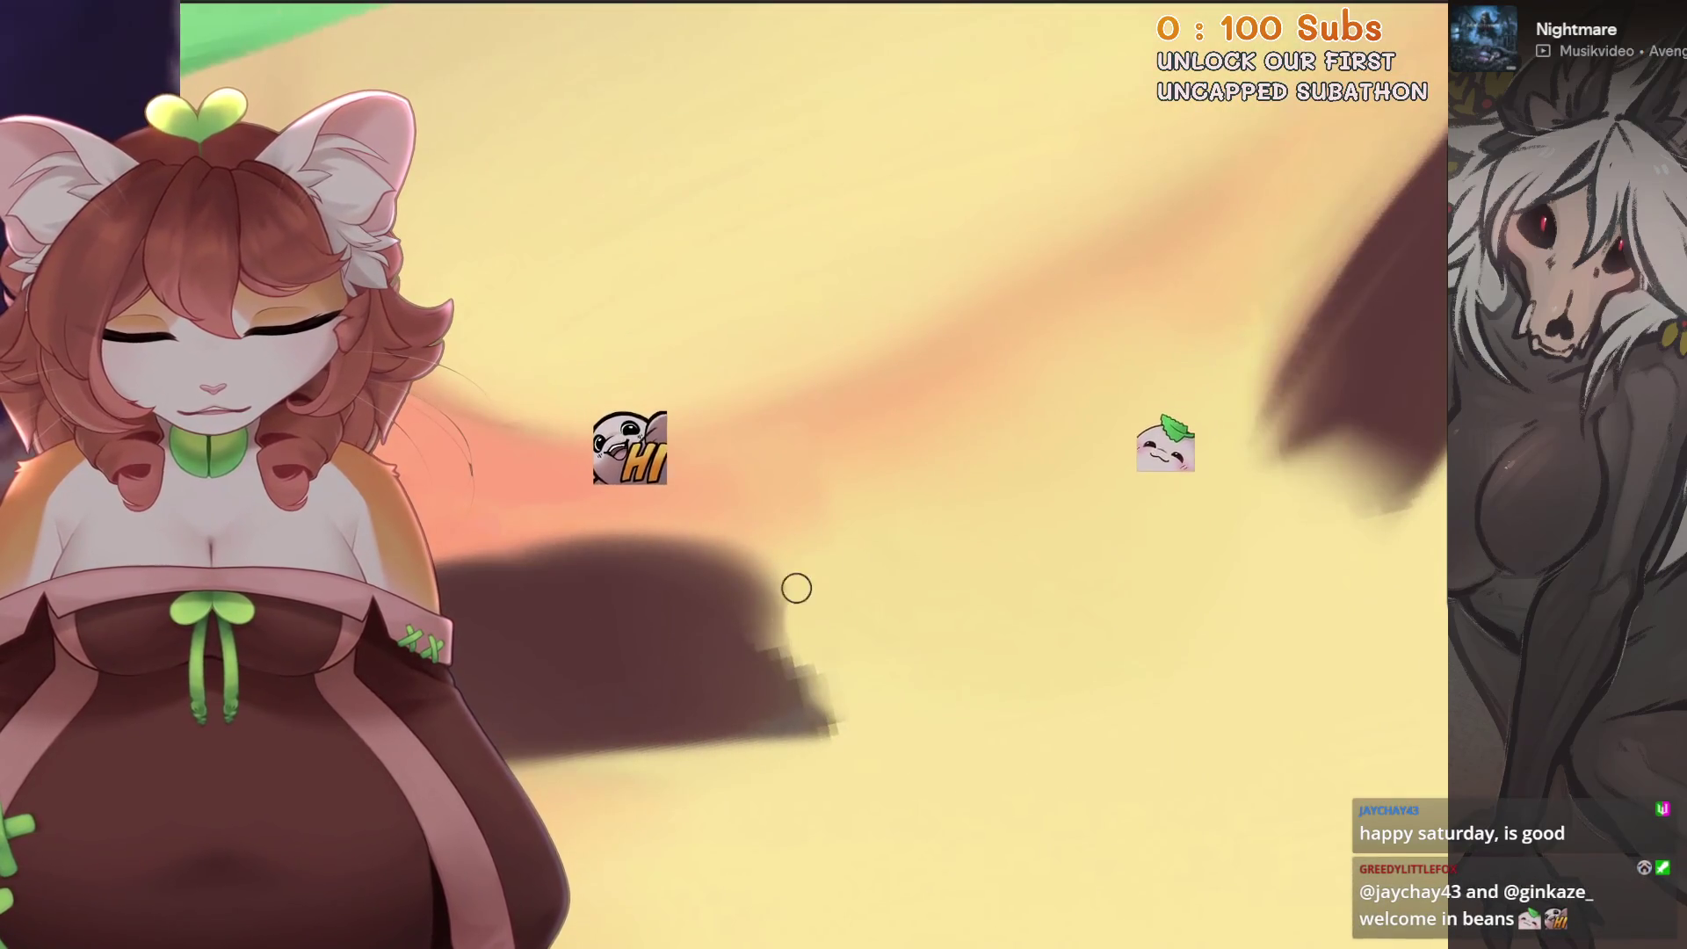
pyautogui.scroll(-2, 884, 594)
pyautogui.scroll(2, 647, 471)
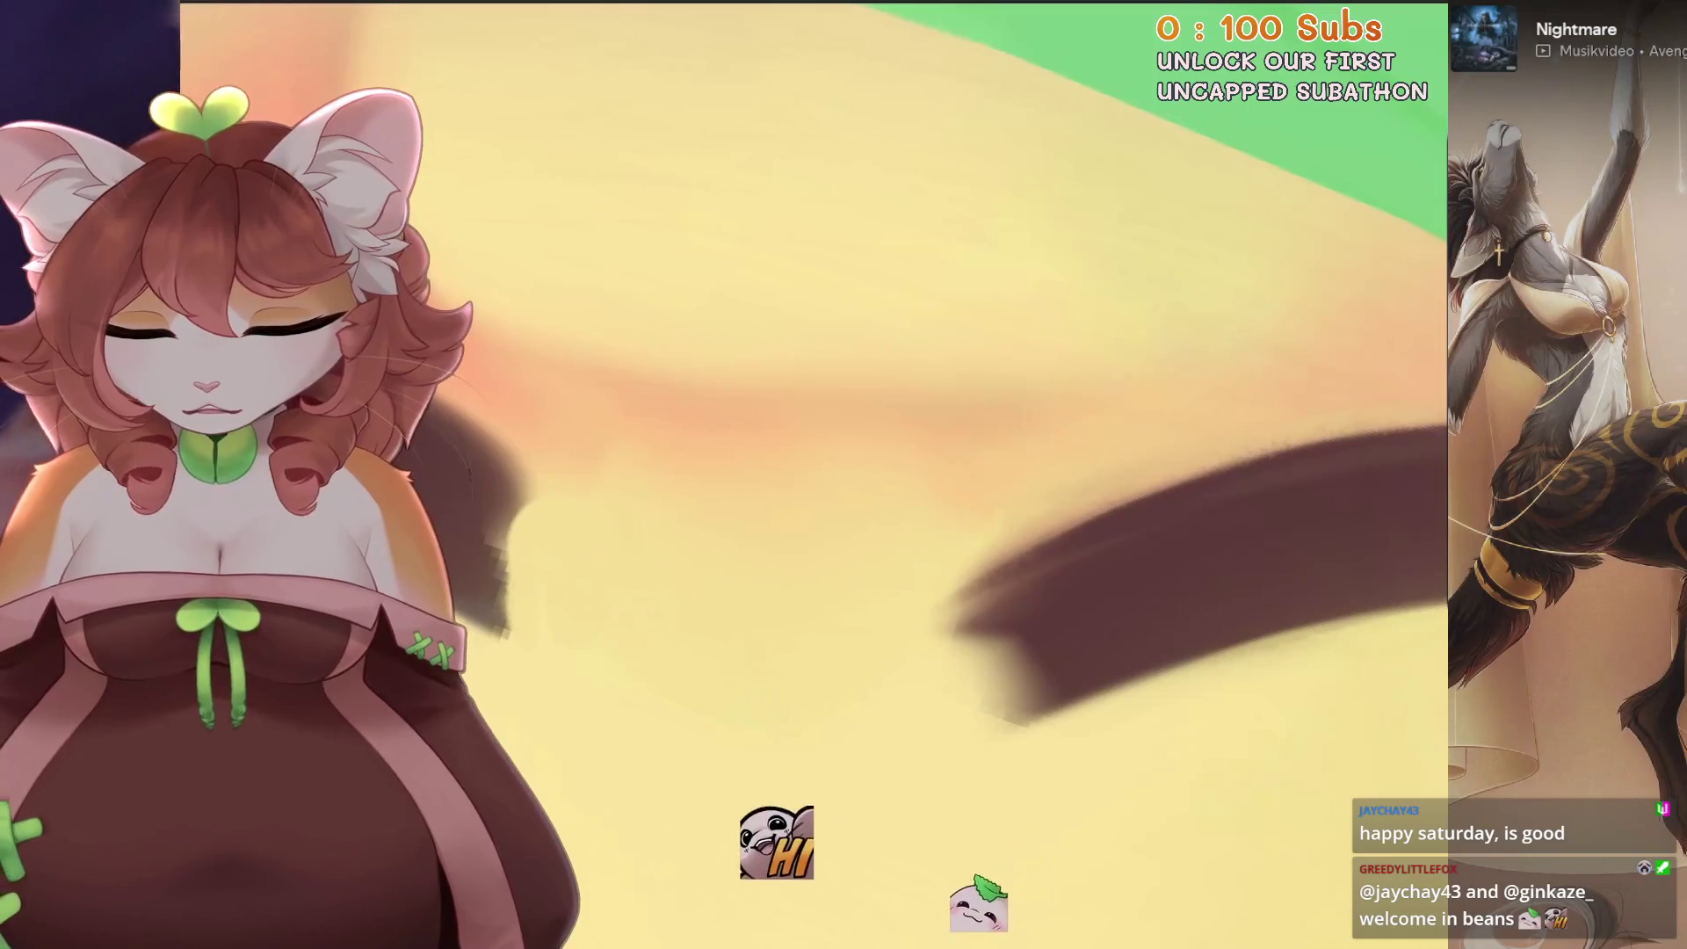
# - Take back a stray green stroke, a yellow tip touch-up and the stroke that blurred the eyelid tip
pyautogui.hotkey('ctrl', 'z')
pyautogui.scroll(-2, 646, 470)
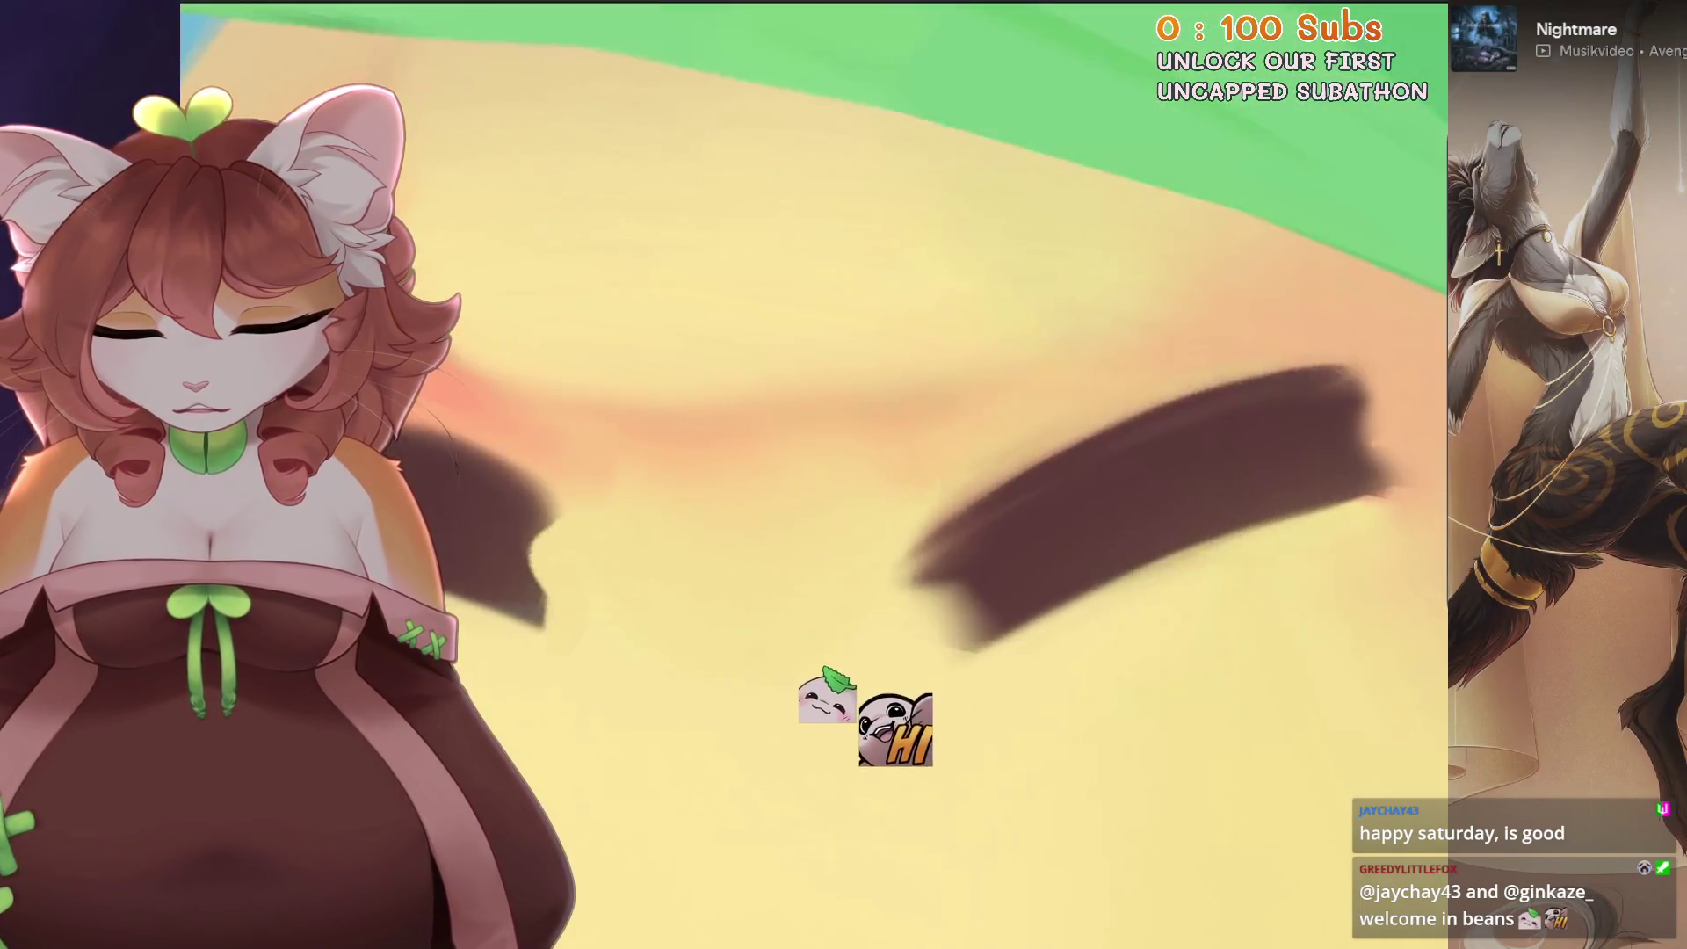
pyautogui.scroll(2, 679, 633)
pyautogui.scroll(1, 755, 511)
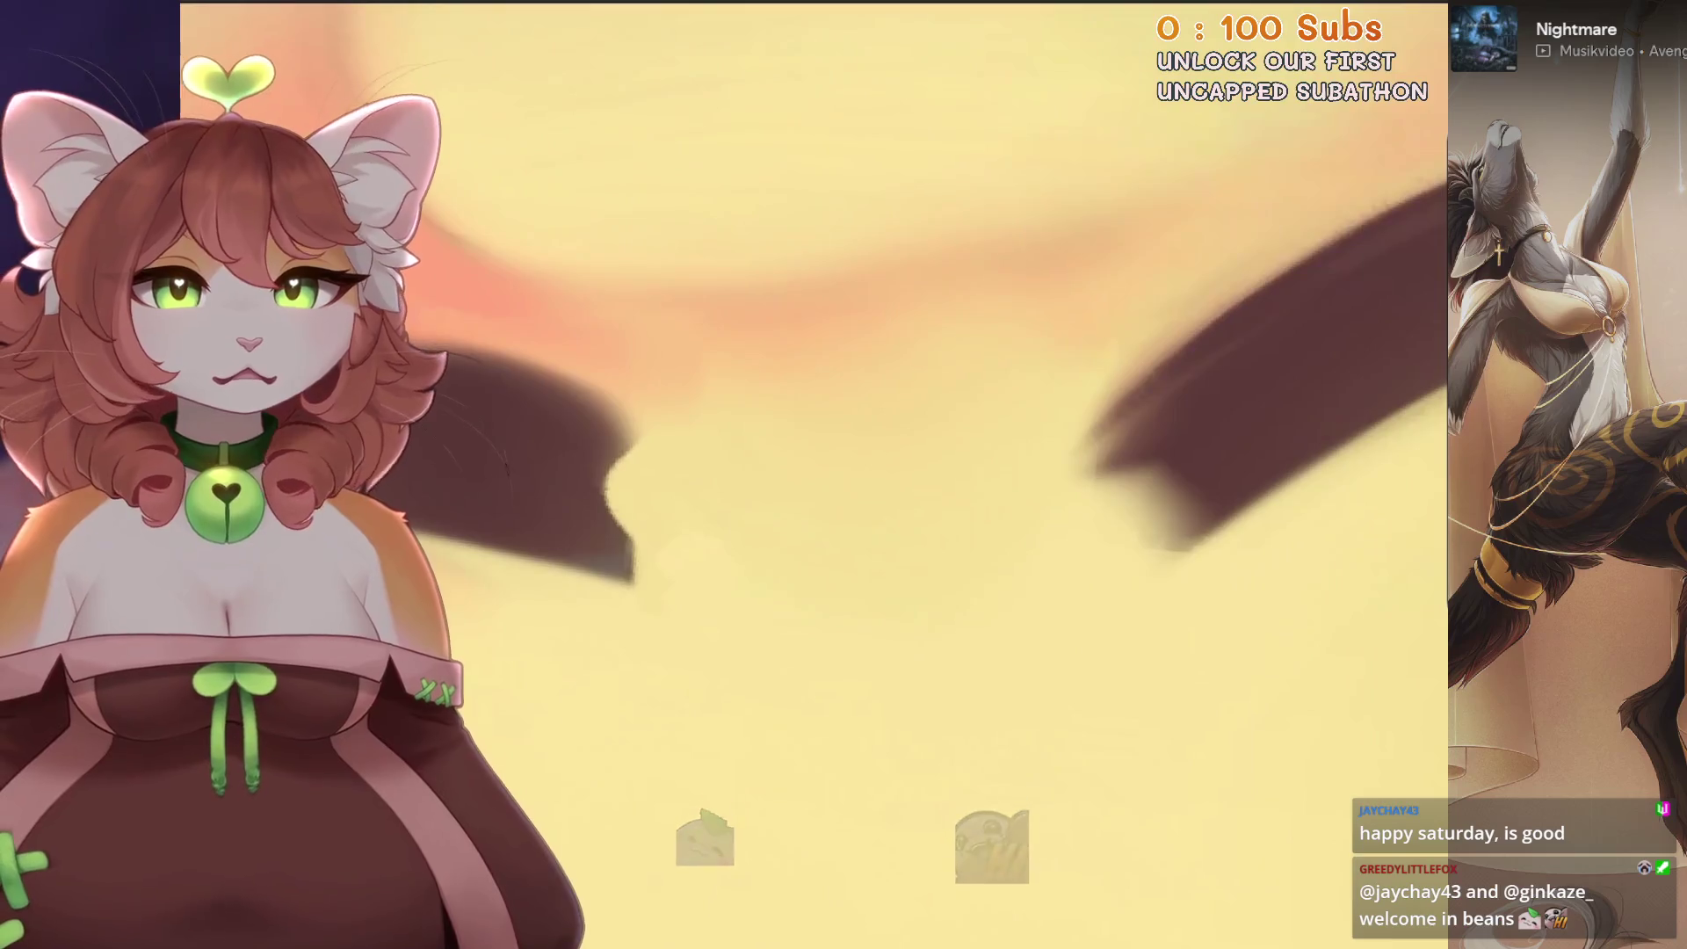
pyautogui.scroll(2, 755, 511)
pyautogui.scroll(2, 756, 511)
pyautogui.scroll(1, 752, 503)
pyautogui.scroll(1, 752, 503)
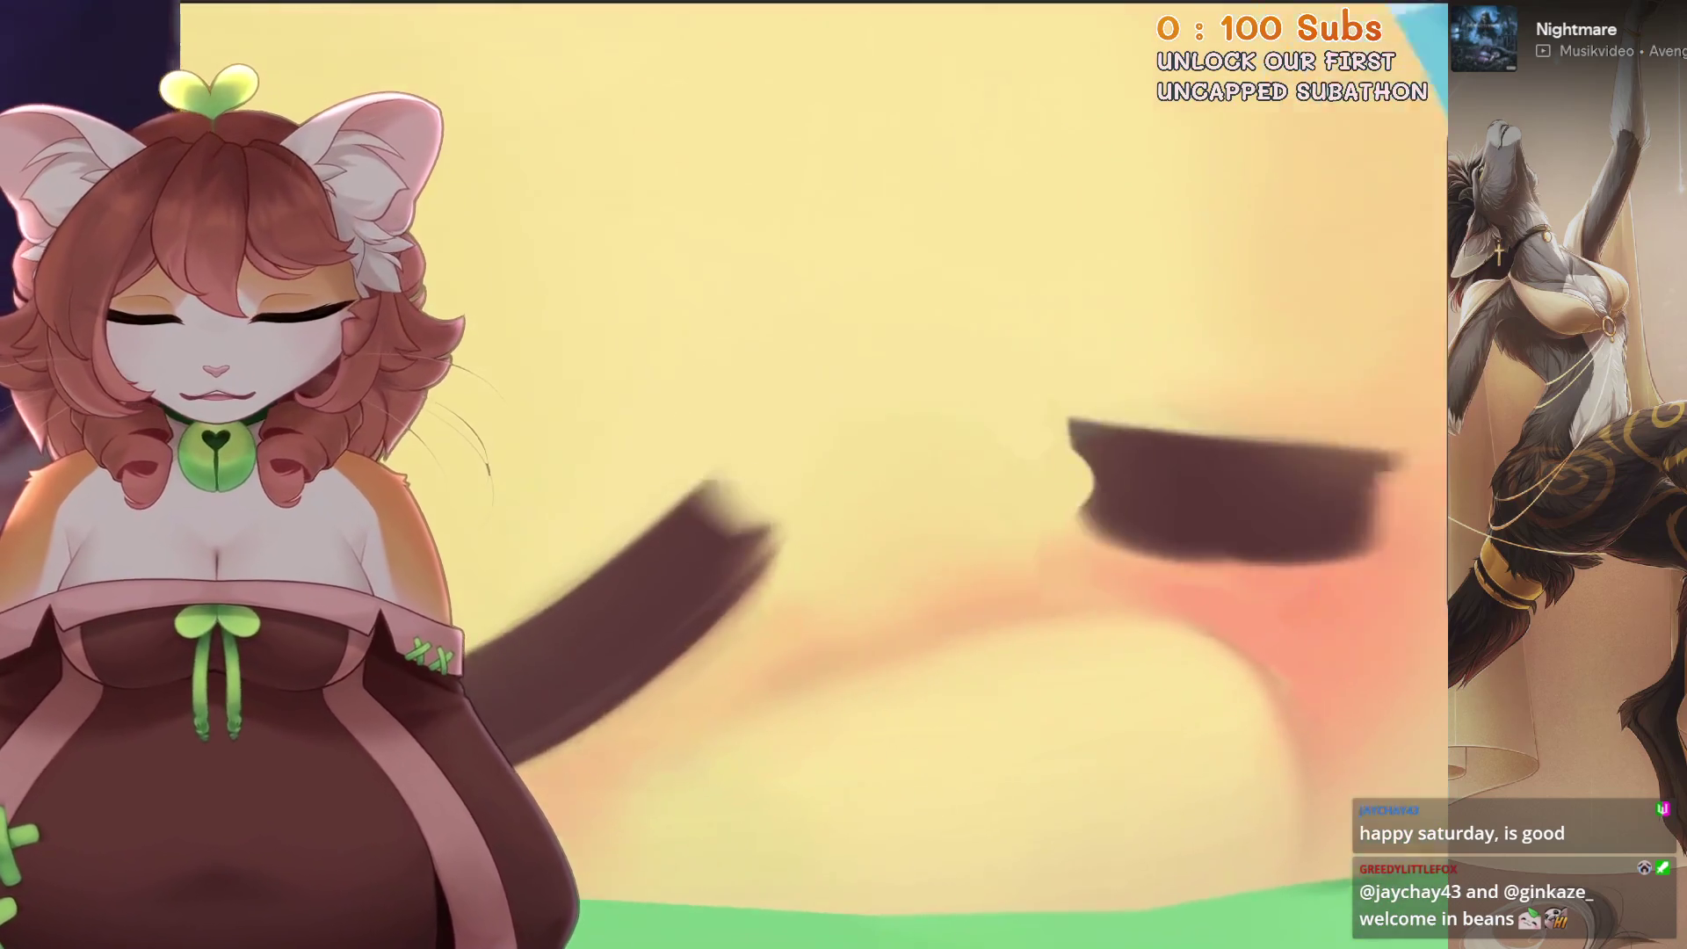
pyautogui.scroll(2, 752, 504)
pyautogui.moveTo(915, 421)
pyautogui.mouseDown()
pyautogui.moveTo(948, 500)
pyautogui.moveTo(949, 421)
pyautogui.mouseUp()
pyautogui.scroll(-2, 973, 510)
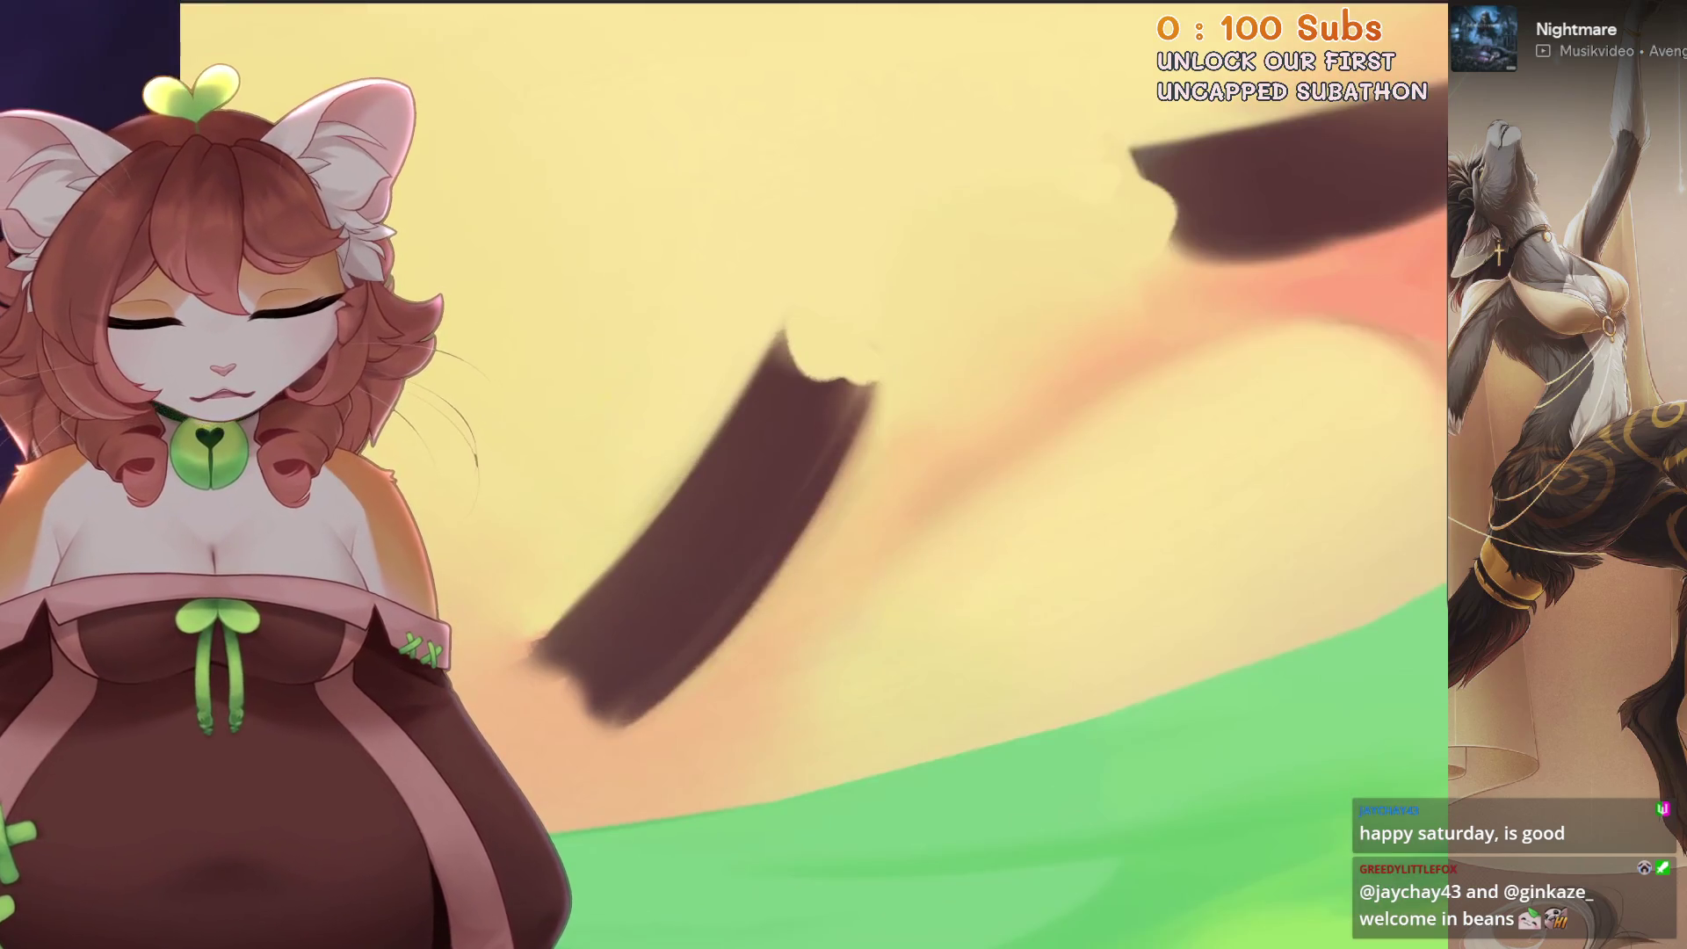
pyautogui.hotkey('ctrl', 'z')
pyautogui.scroll(-3, 815, 476)
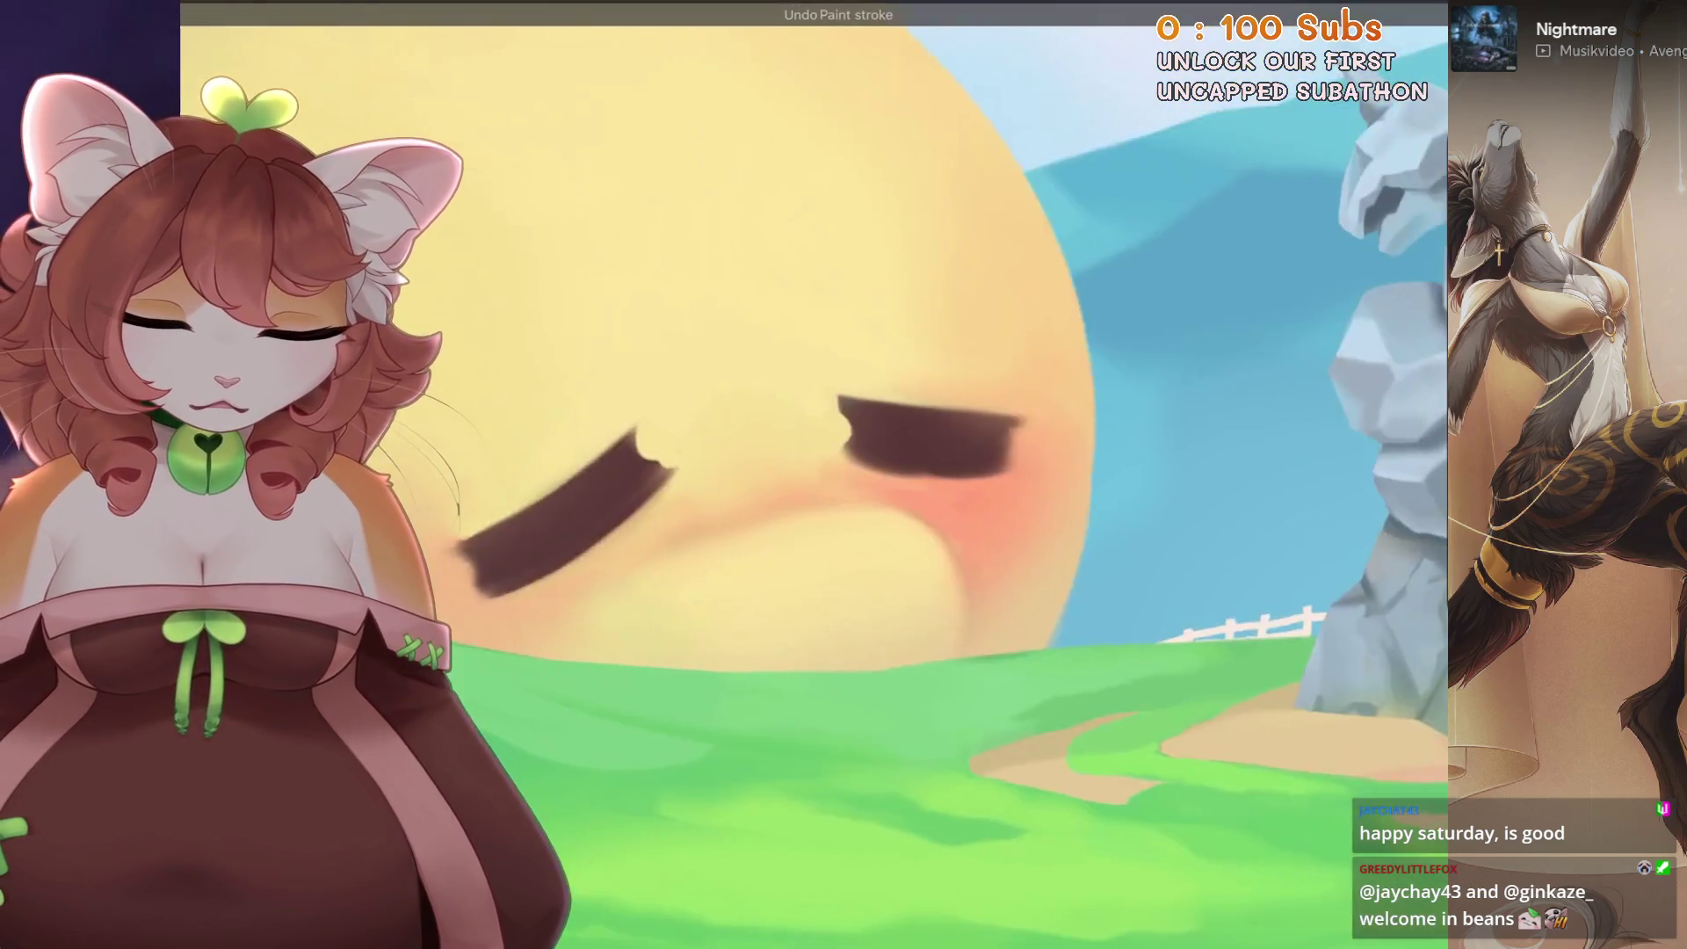
pyautogui.scroll(3, 815, 475)
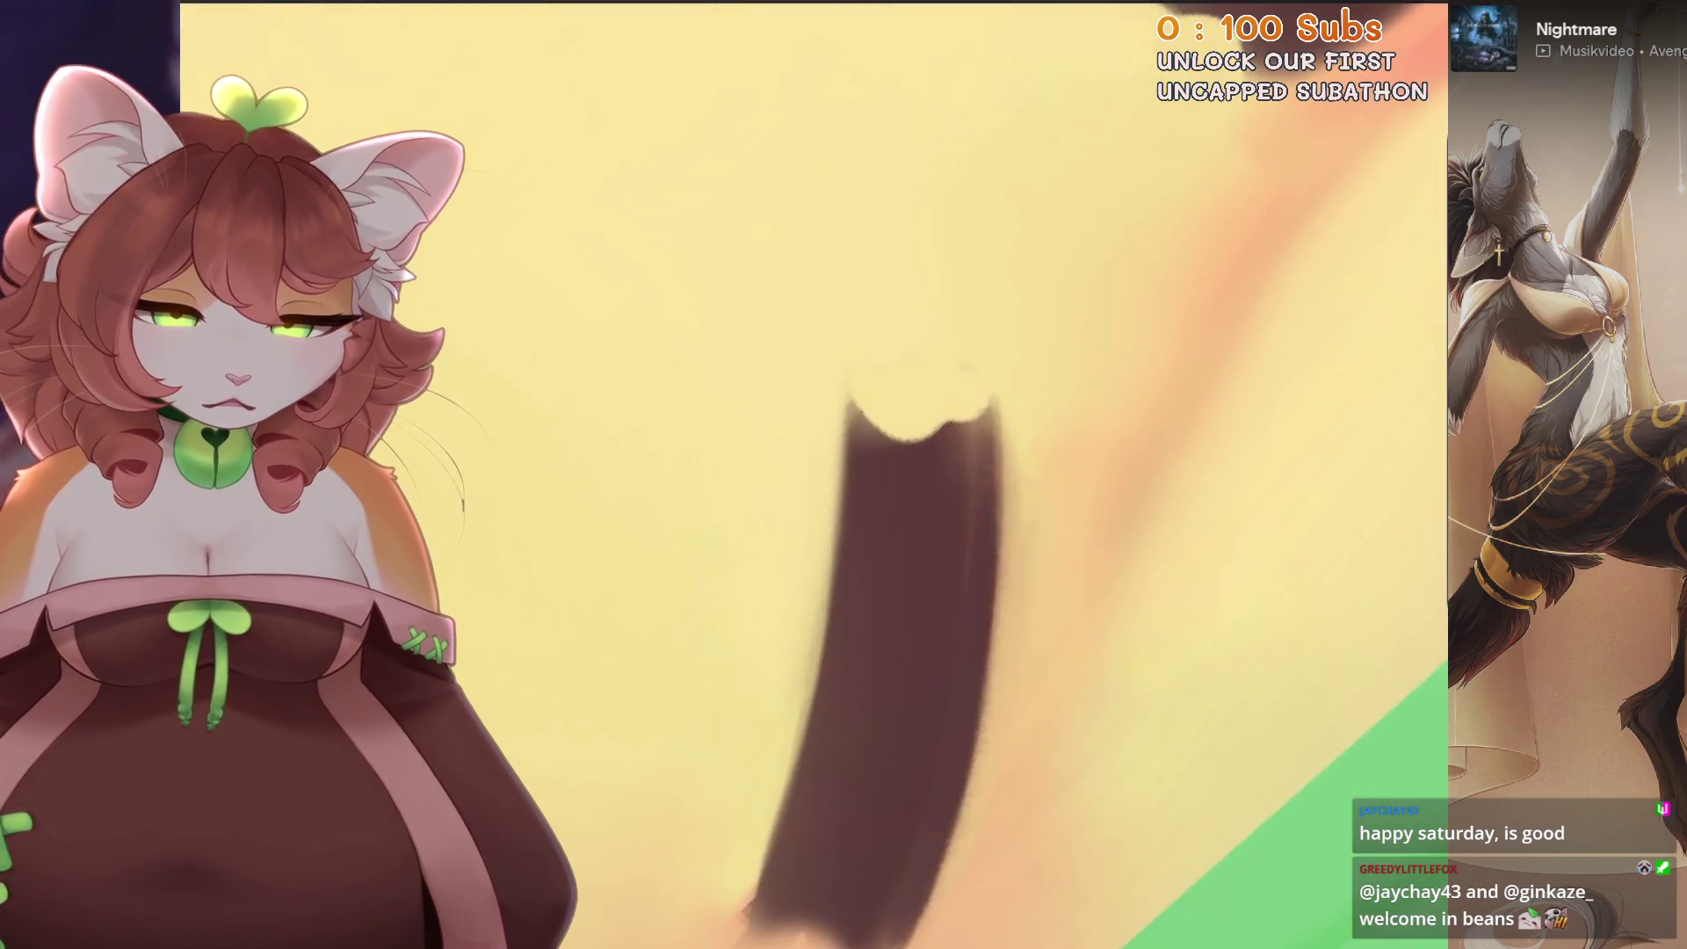
pyautogui.hotkey('ctrl', 'z')
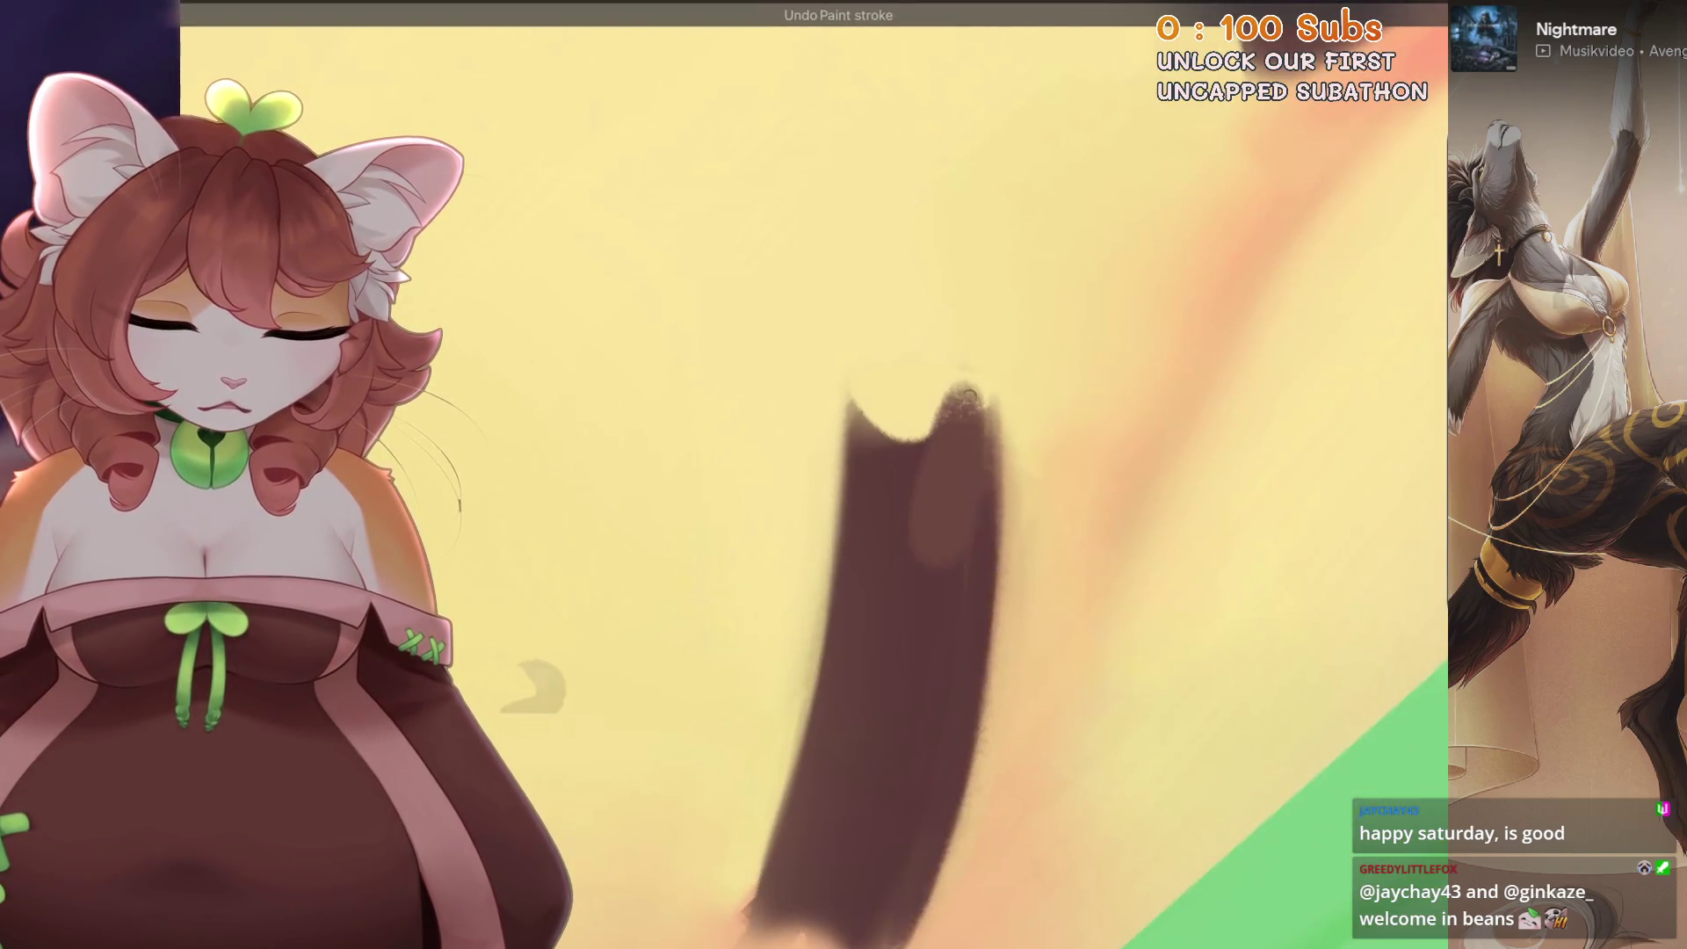
# - Dab dark brown onto the eyelid tip to extend and sharpen it, then fit the painting in view
pyautogui.moveTo(640, 641); pyautogui.dragTo(697, 621)
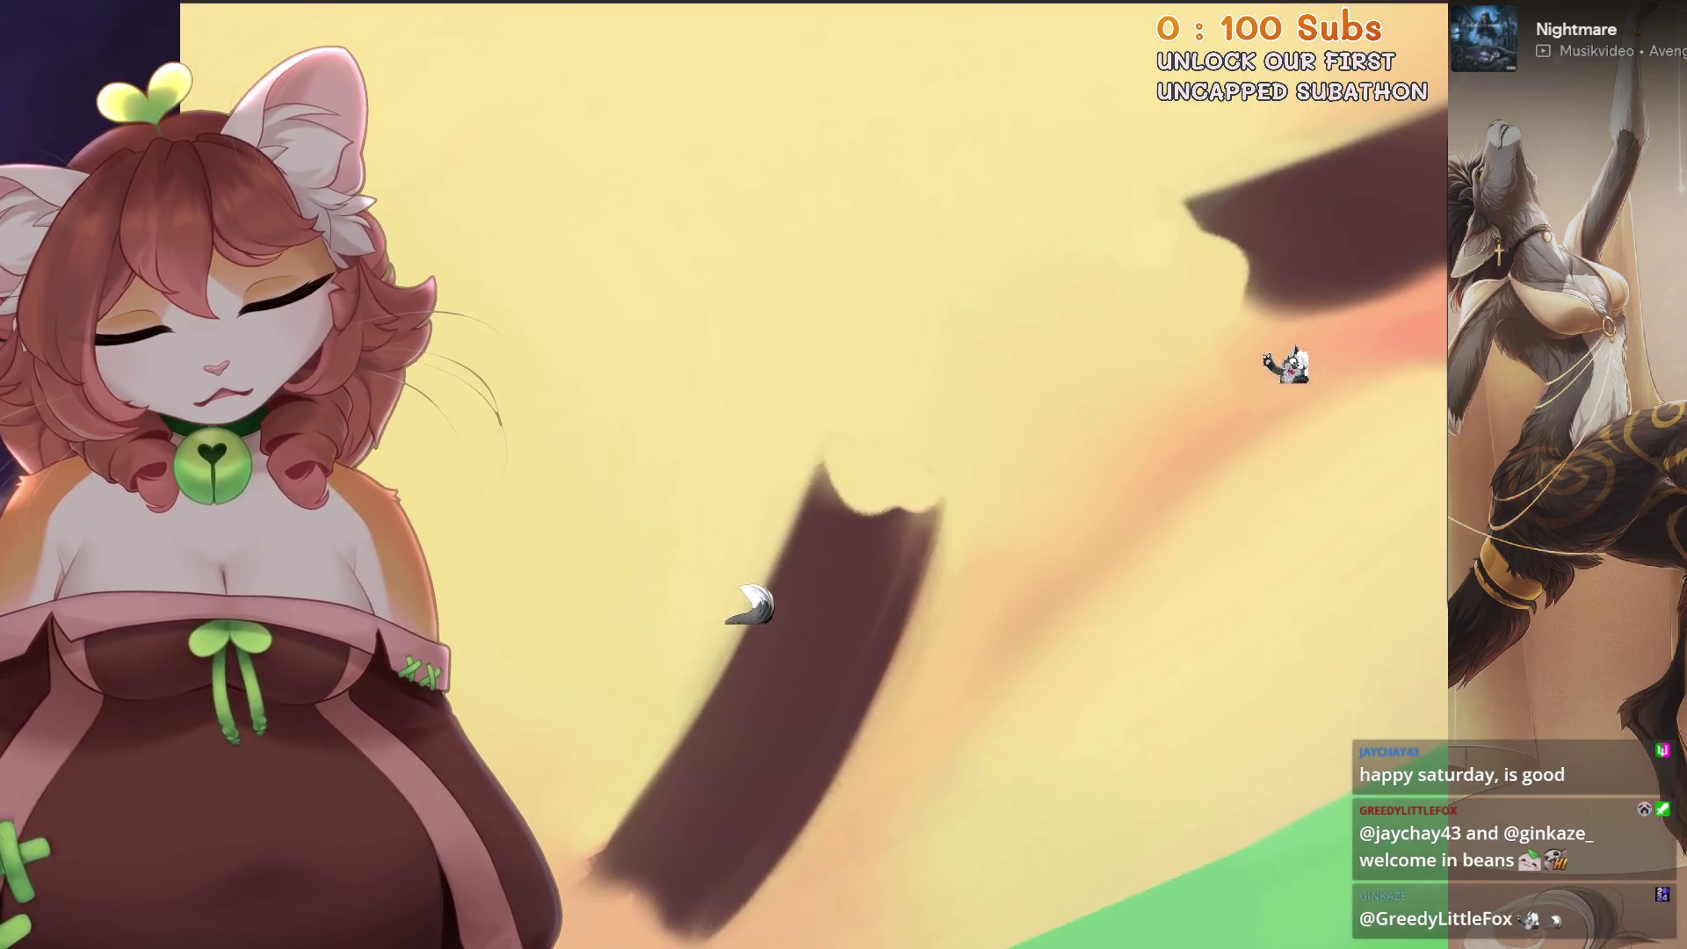
pyautogui.moveTo(802, 587); pyautogui.dragTo(847, 564)
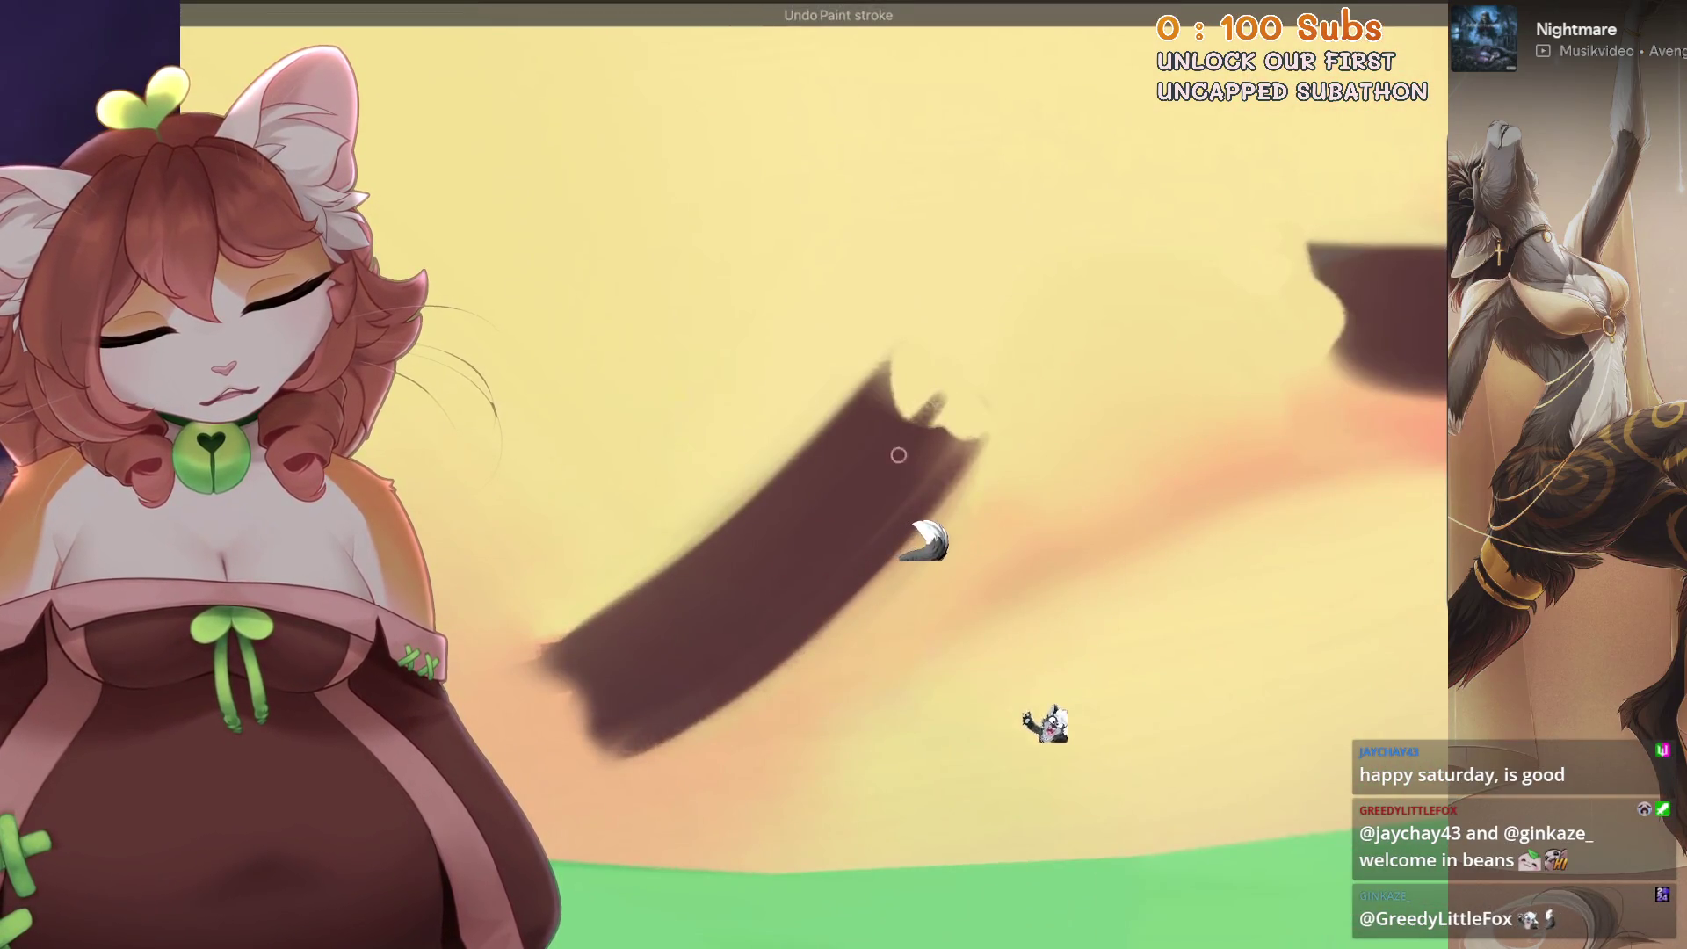
pyautogui.click(922, 429)
pyautogui.moveTo(923, 435); pyautogui.dragTo(977, 424)
pyautogui.moveTo(790, 593); pyautogui.dragTo(843, 554)
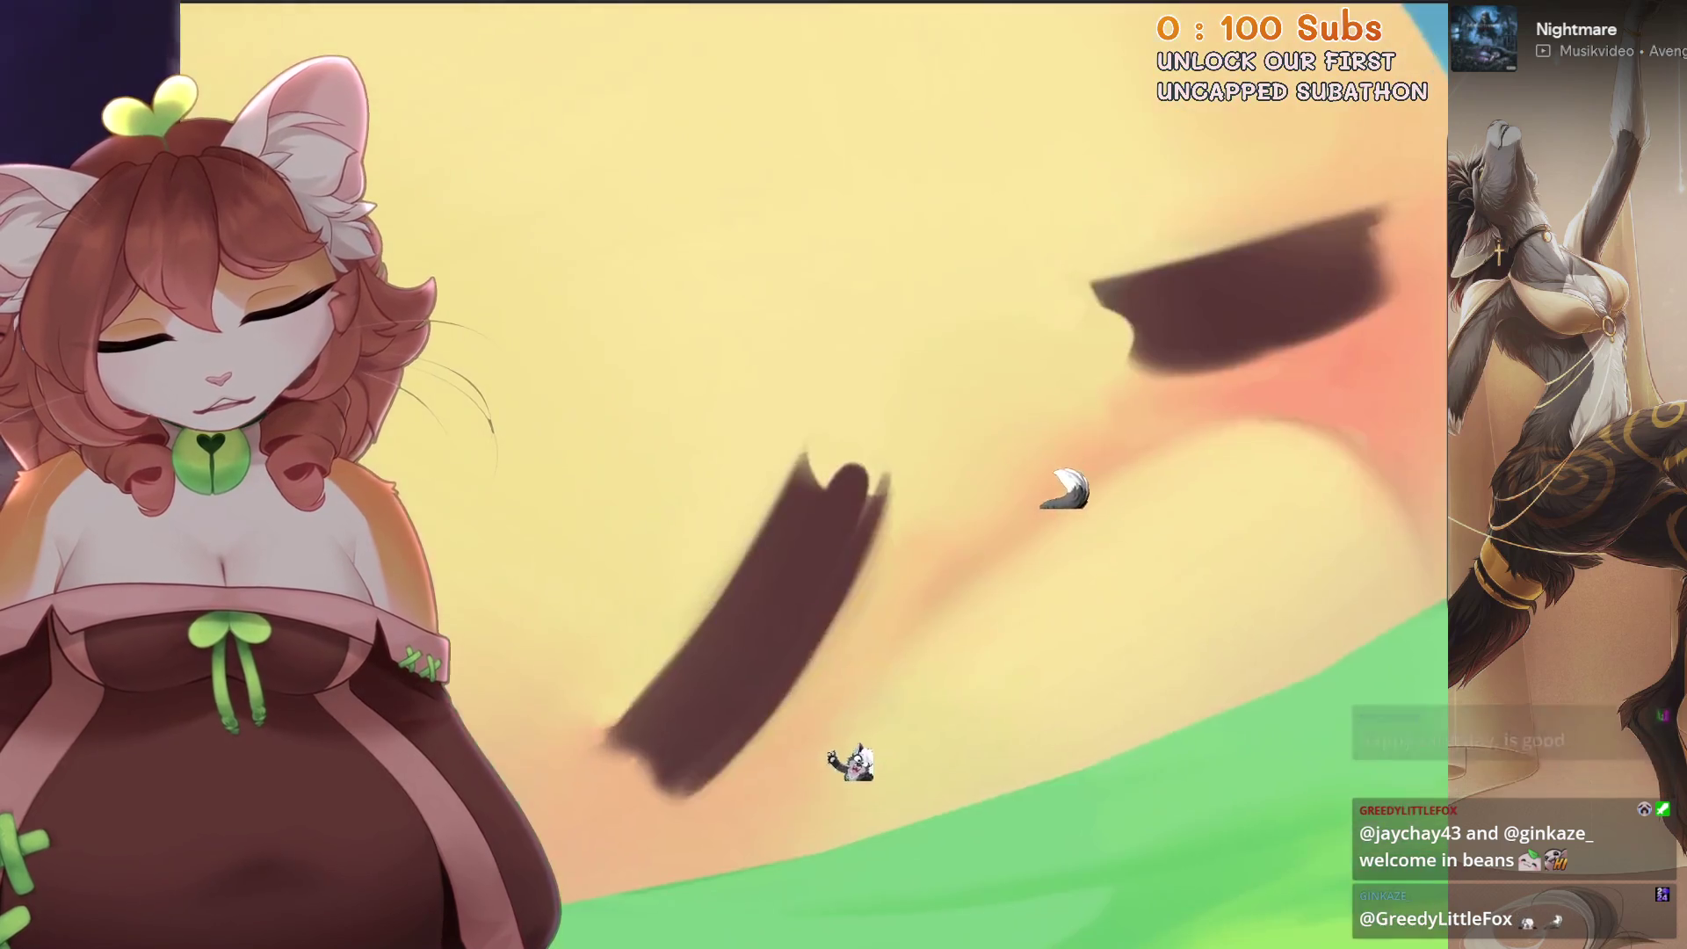
pyautogui.hotkey('ctrl', '0')
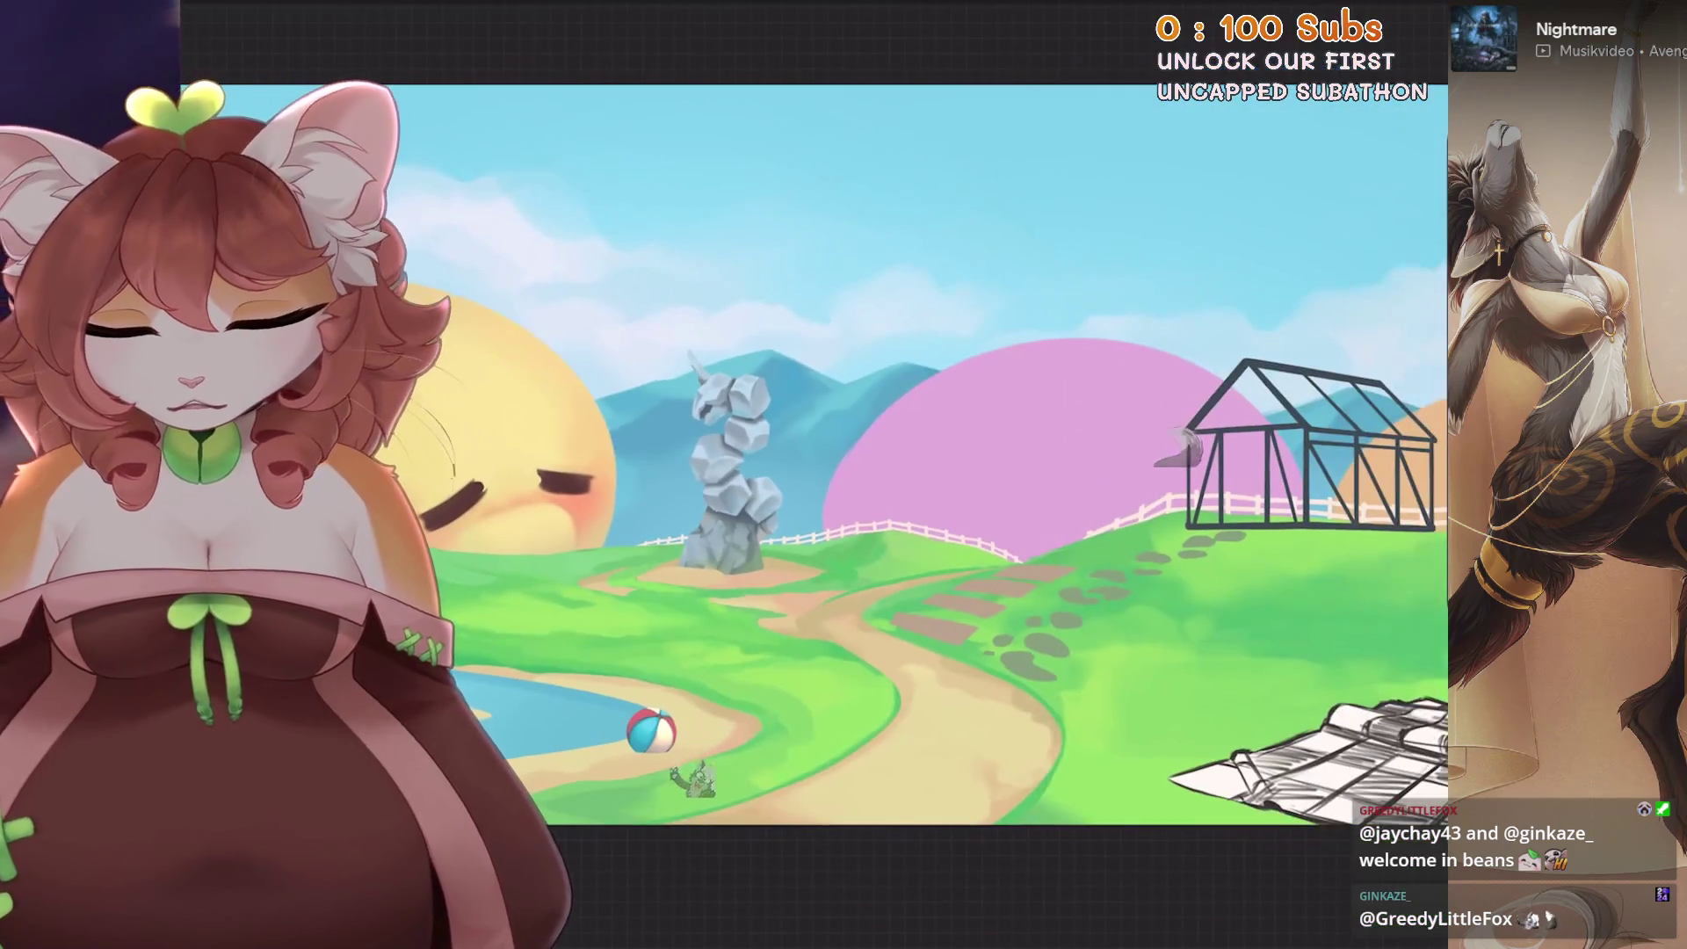
pyautogui.scroll(3, 845, 501)
pyautogui.scroll(3, 844, 501)
pyautogui.scroll(3, 843, 502)
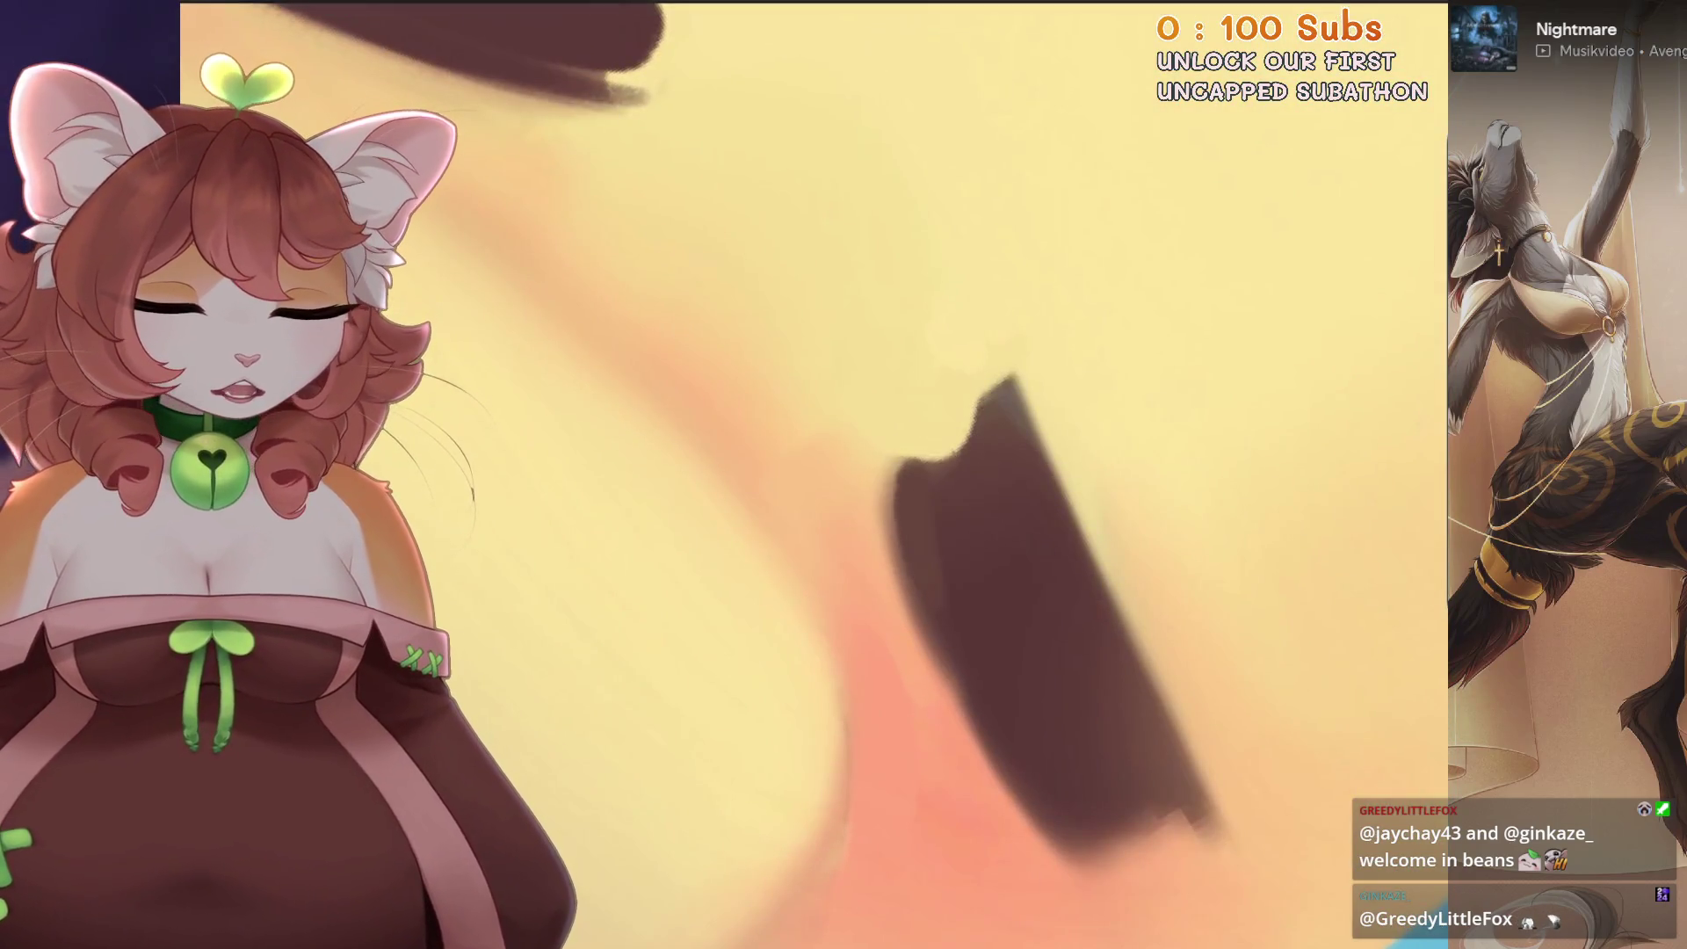
# - Frame the other eyelid stroke flat and take back a bad edge stroke
pyautogui.moveTo(922, 475); pyautogui.dragTo(818, 501)
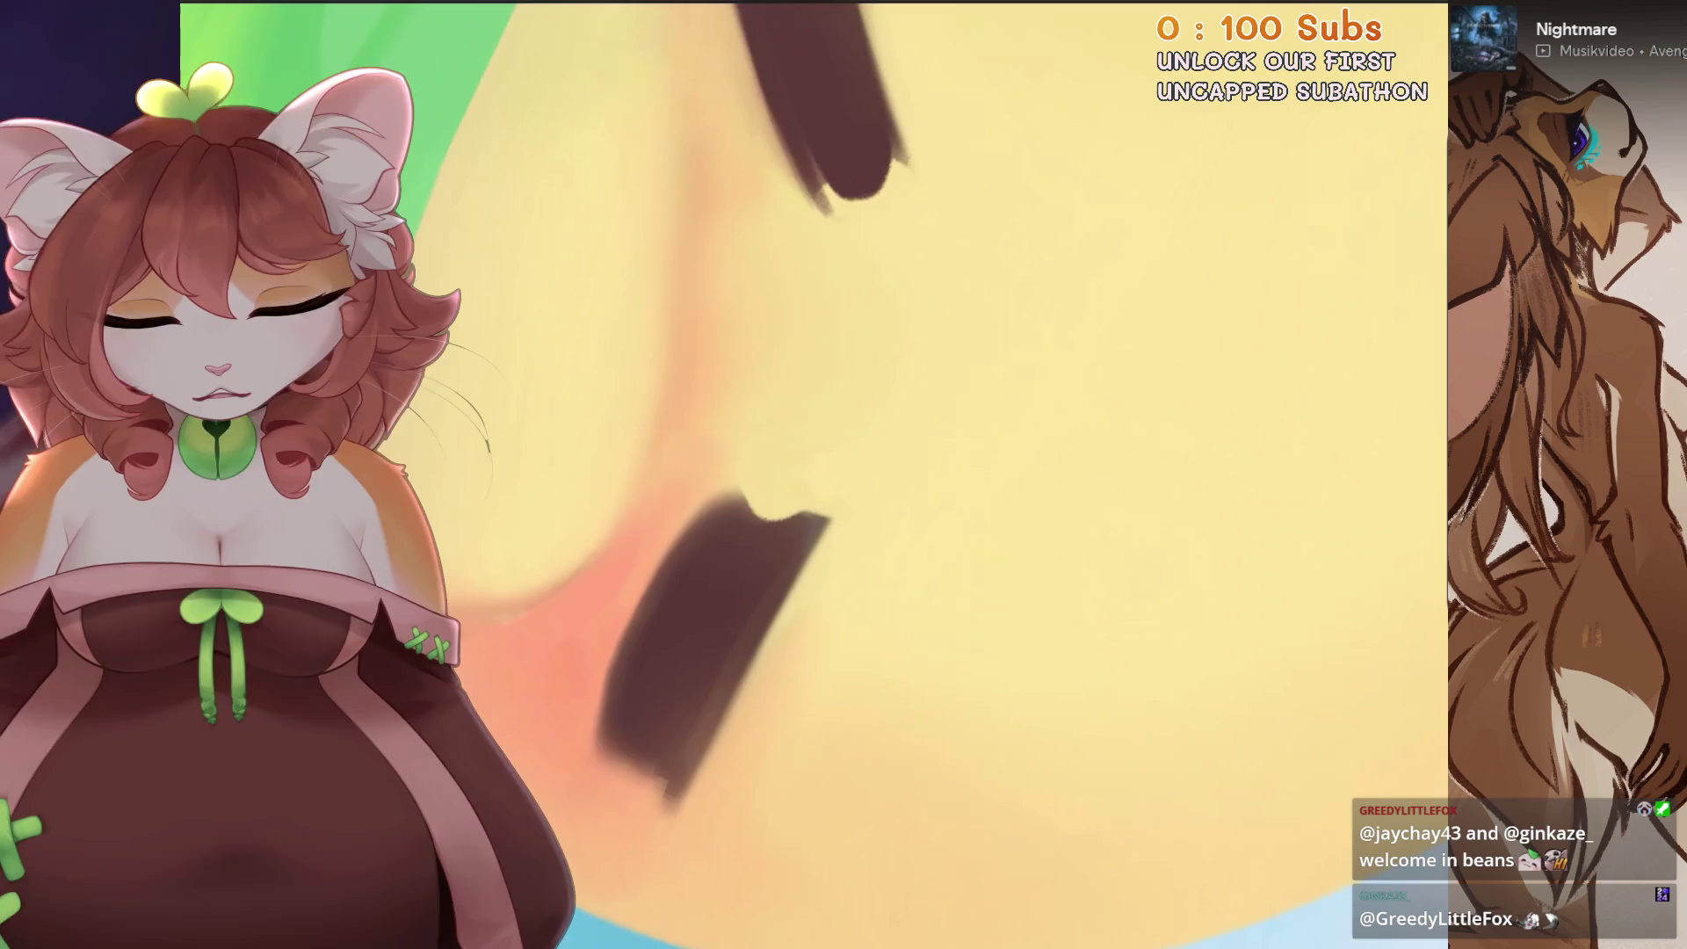
pyautogui.moveTo(1010, 724); pyautogui.dragTo(948, 738)
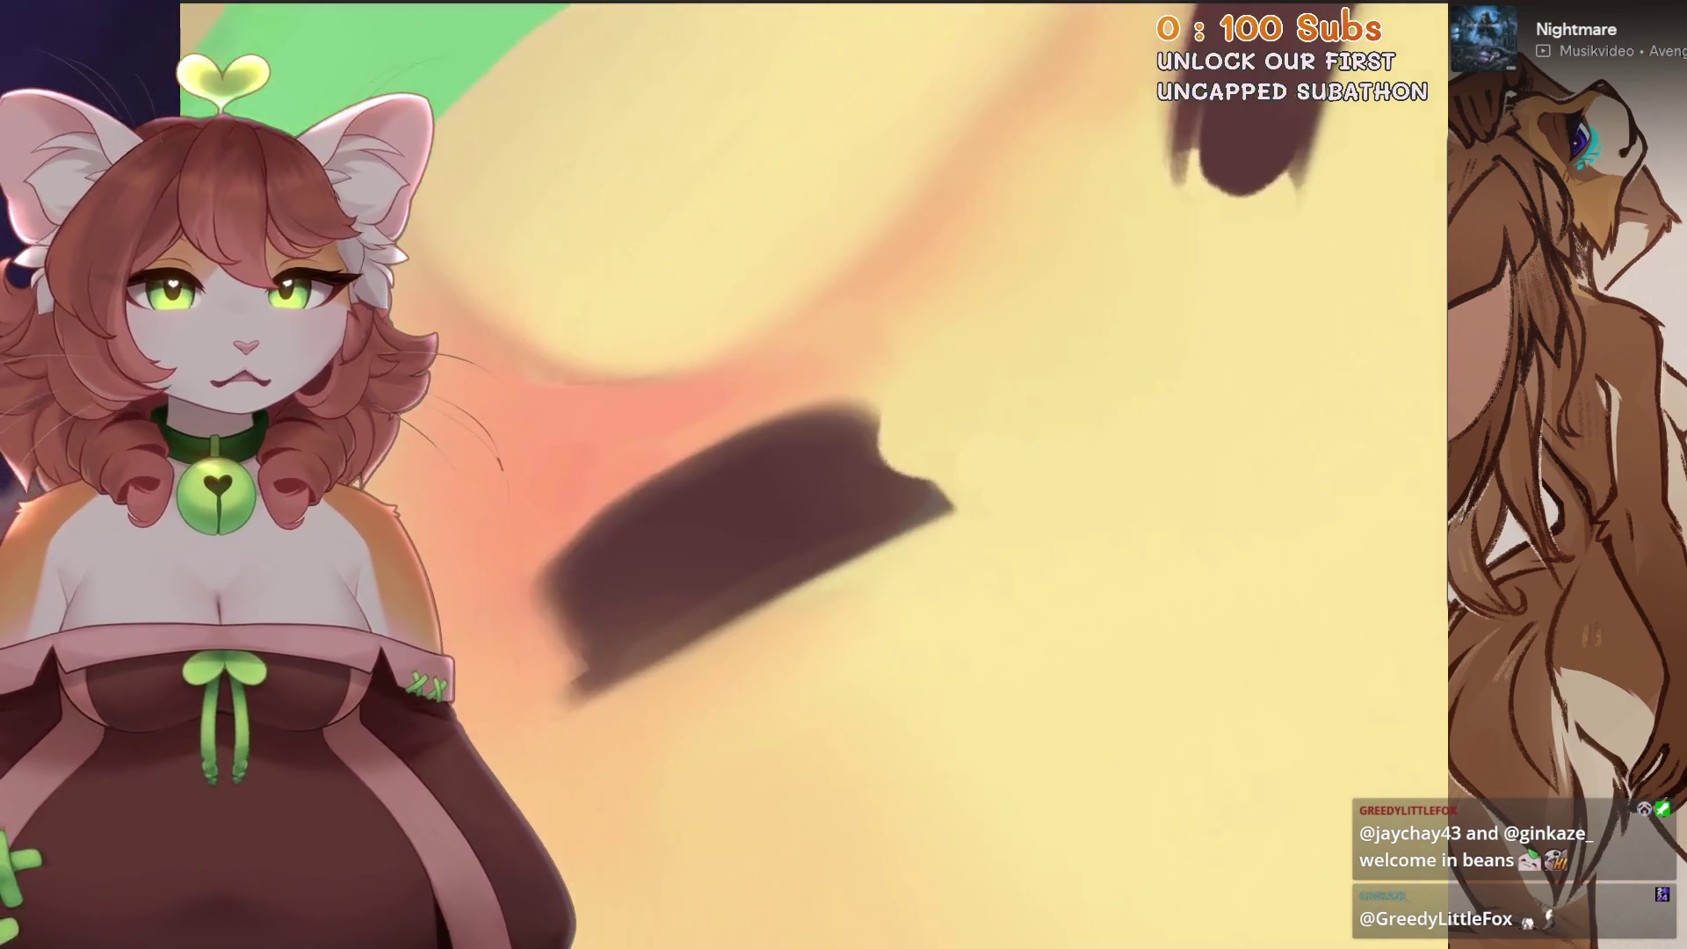
pyautogui.moveTo(790, 527); pyautogui.dragTo(844, 435)
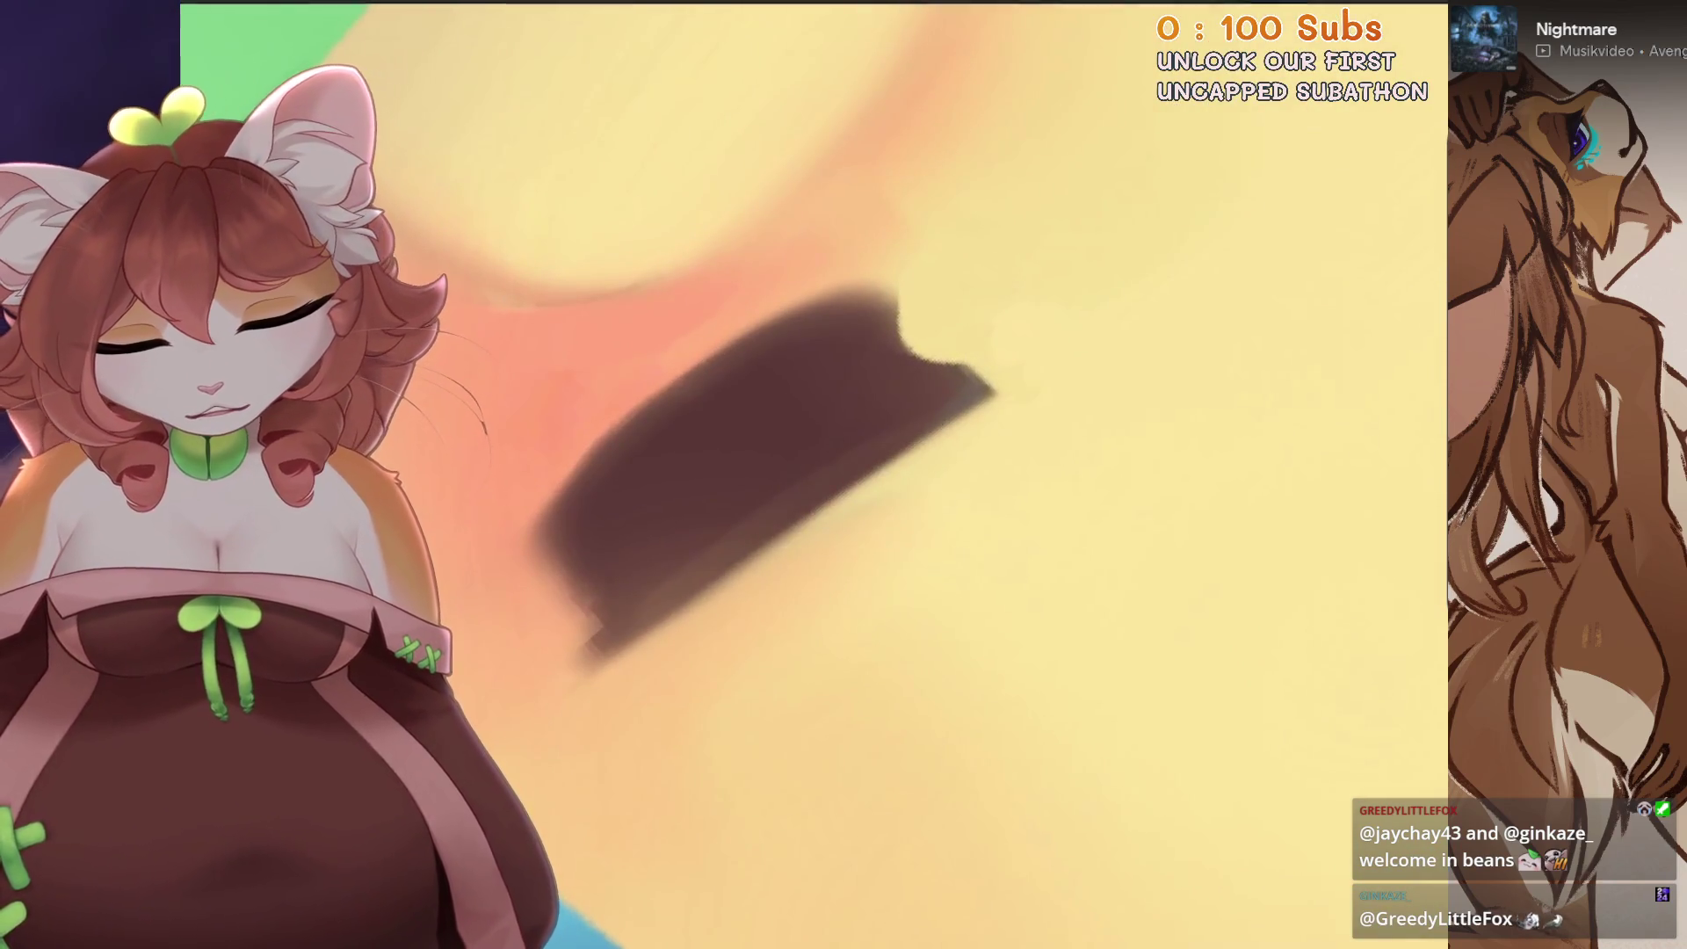
pyautogui.hotkey('ctrl', 'z')
pyautogui.hotkey('ctrl', 'z')
pyautogui.hotkey('ctrl', 'z')
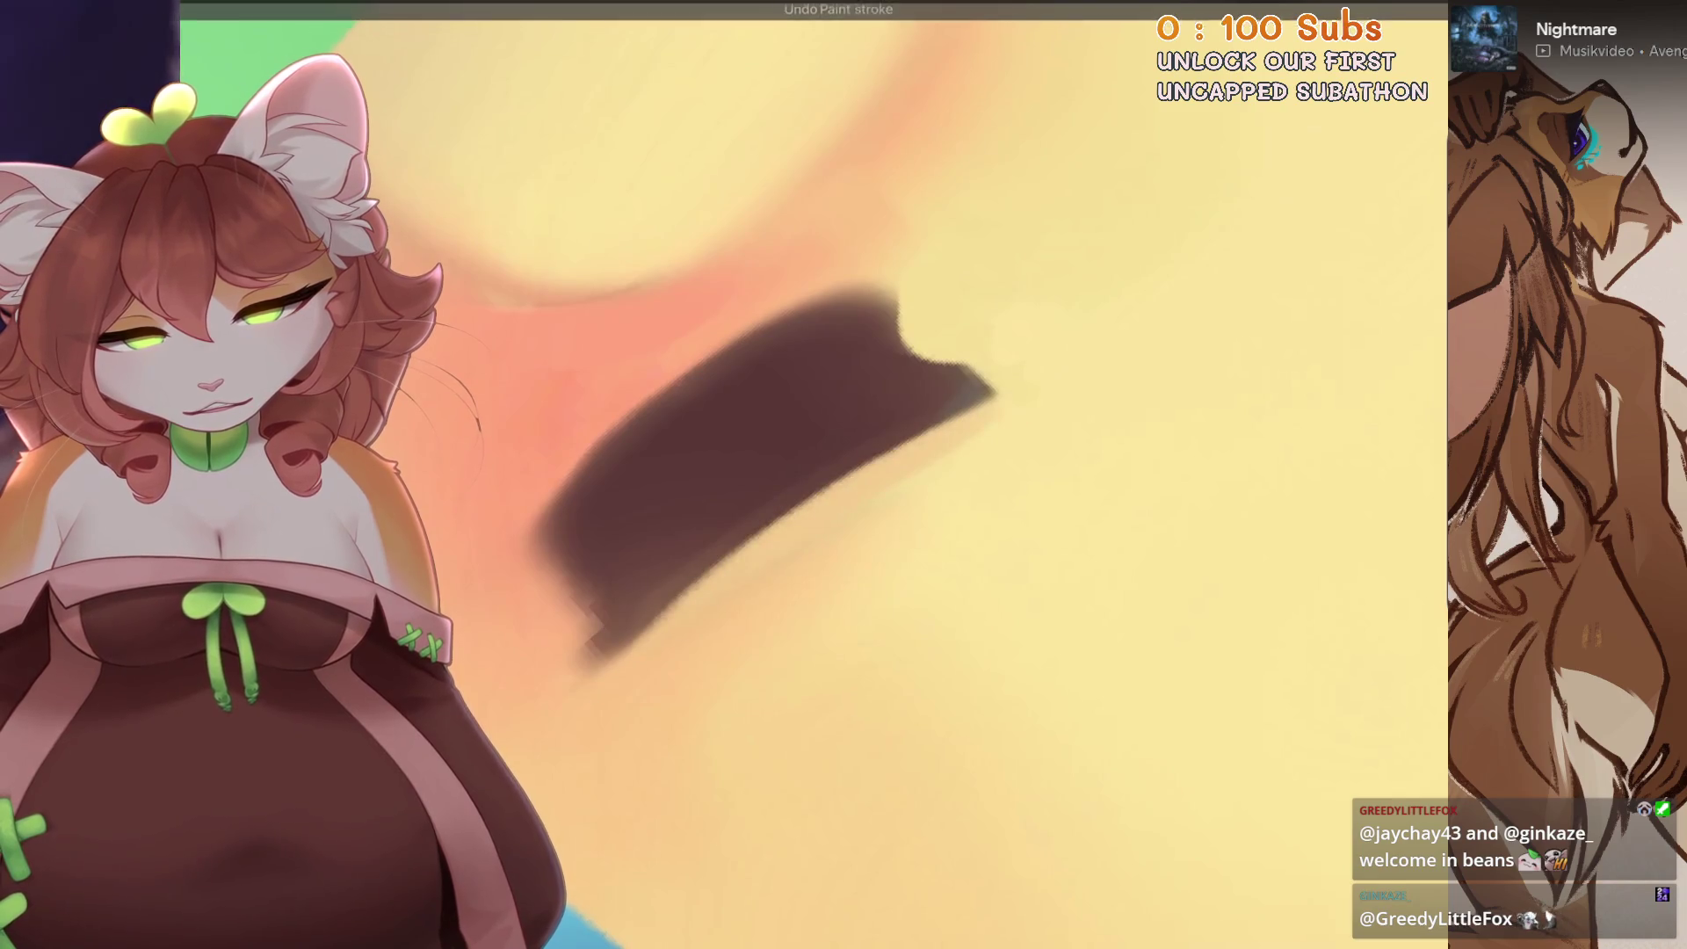
# - Choose a different brush for the eyelid edges and reframe the sun's face
pyautogui.moveTo(923, 521); pyautogui.dragTo(956, 488)
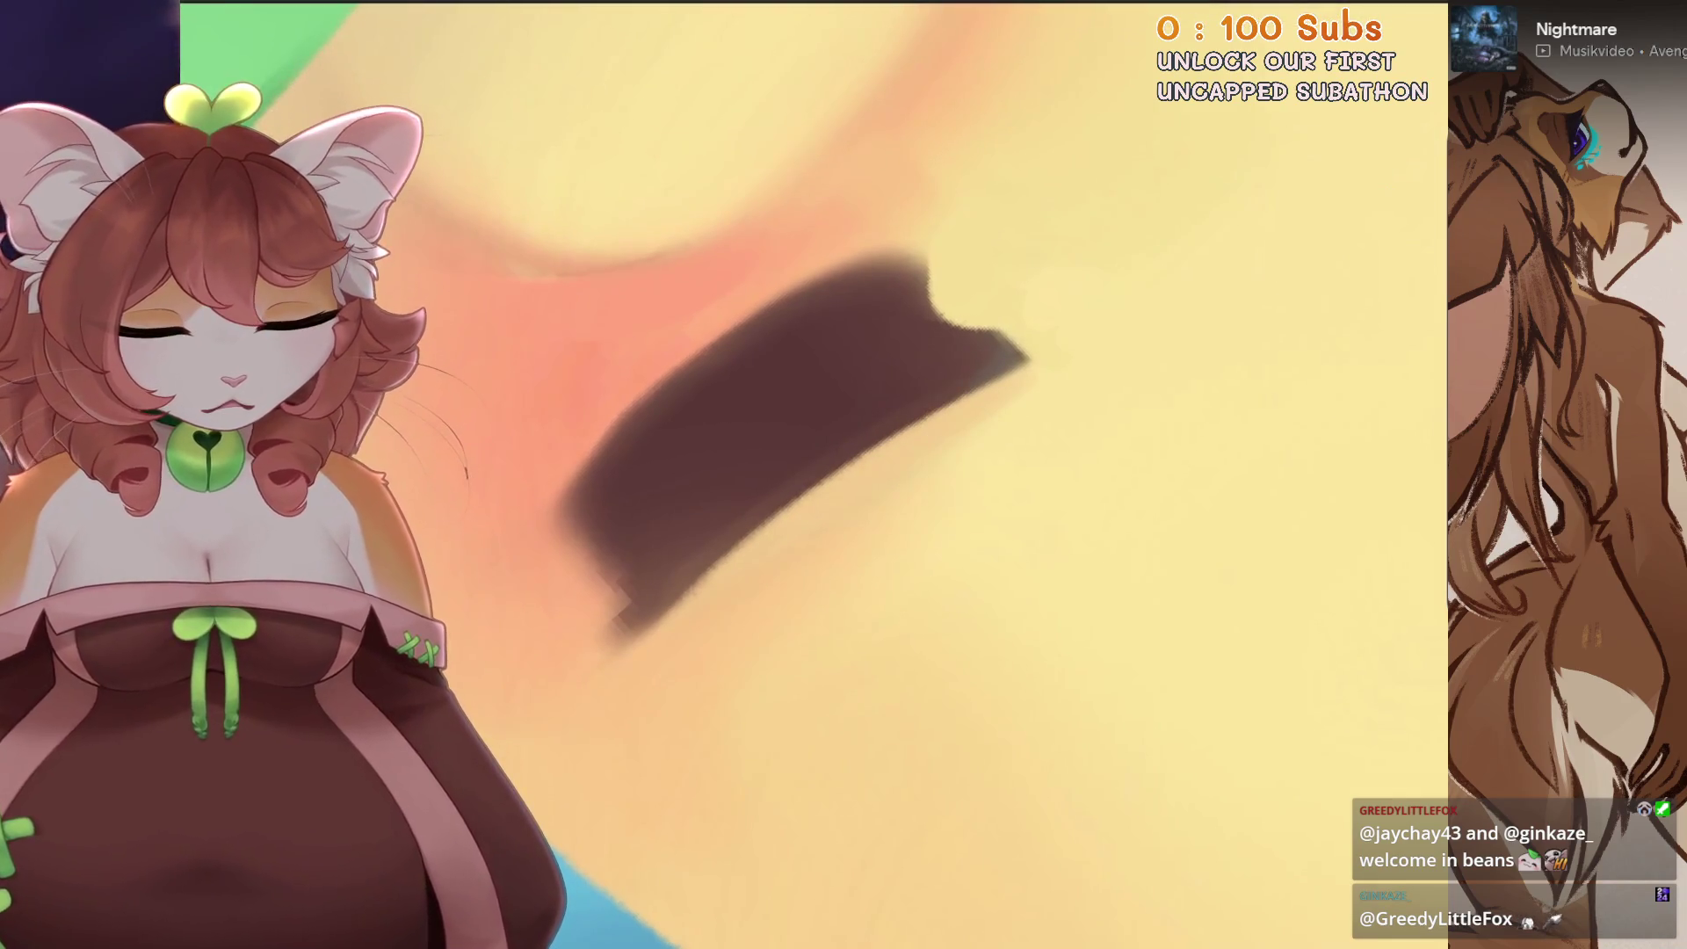
pyautogui.scroll(-2, 791, 435)
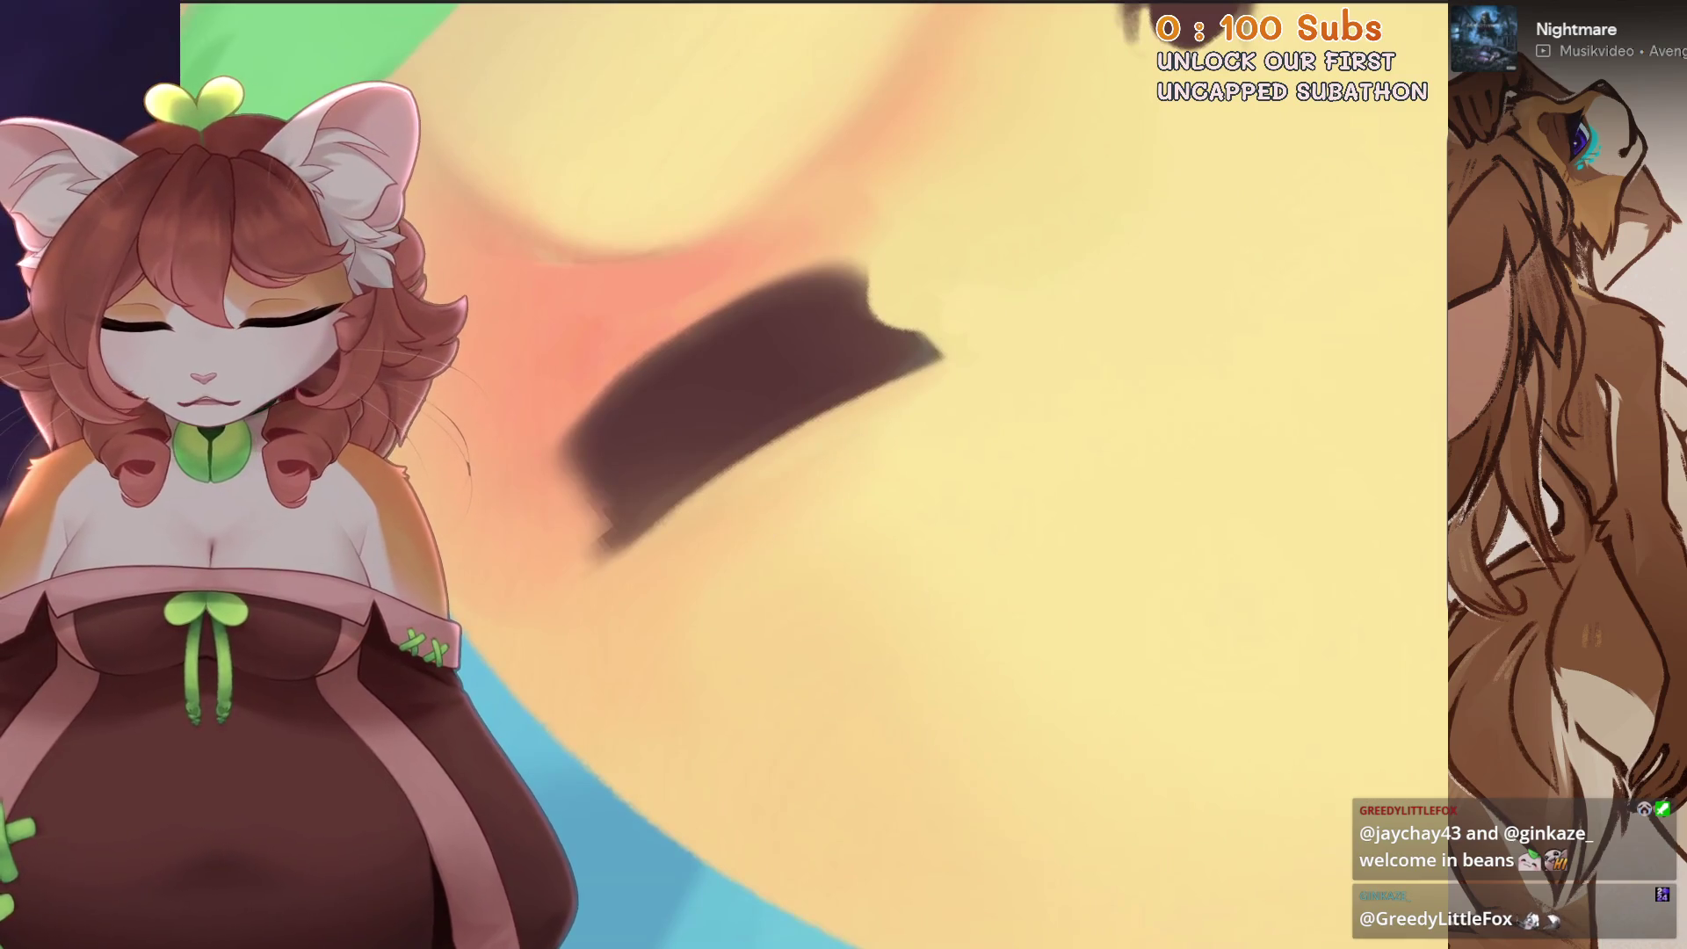
pyautogui.click(1242, 483)
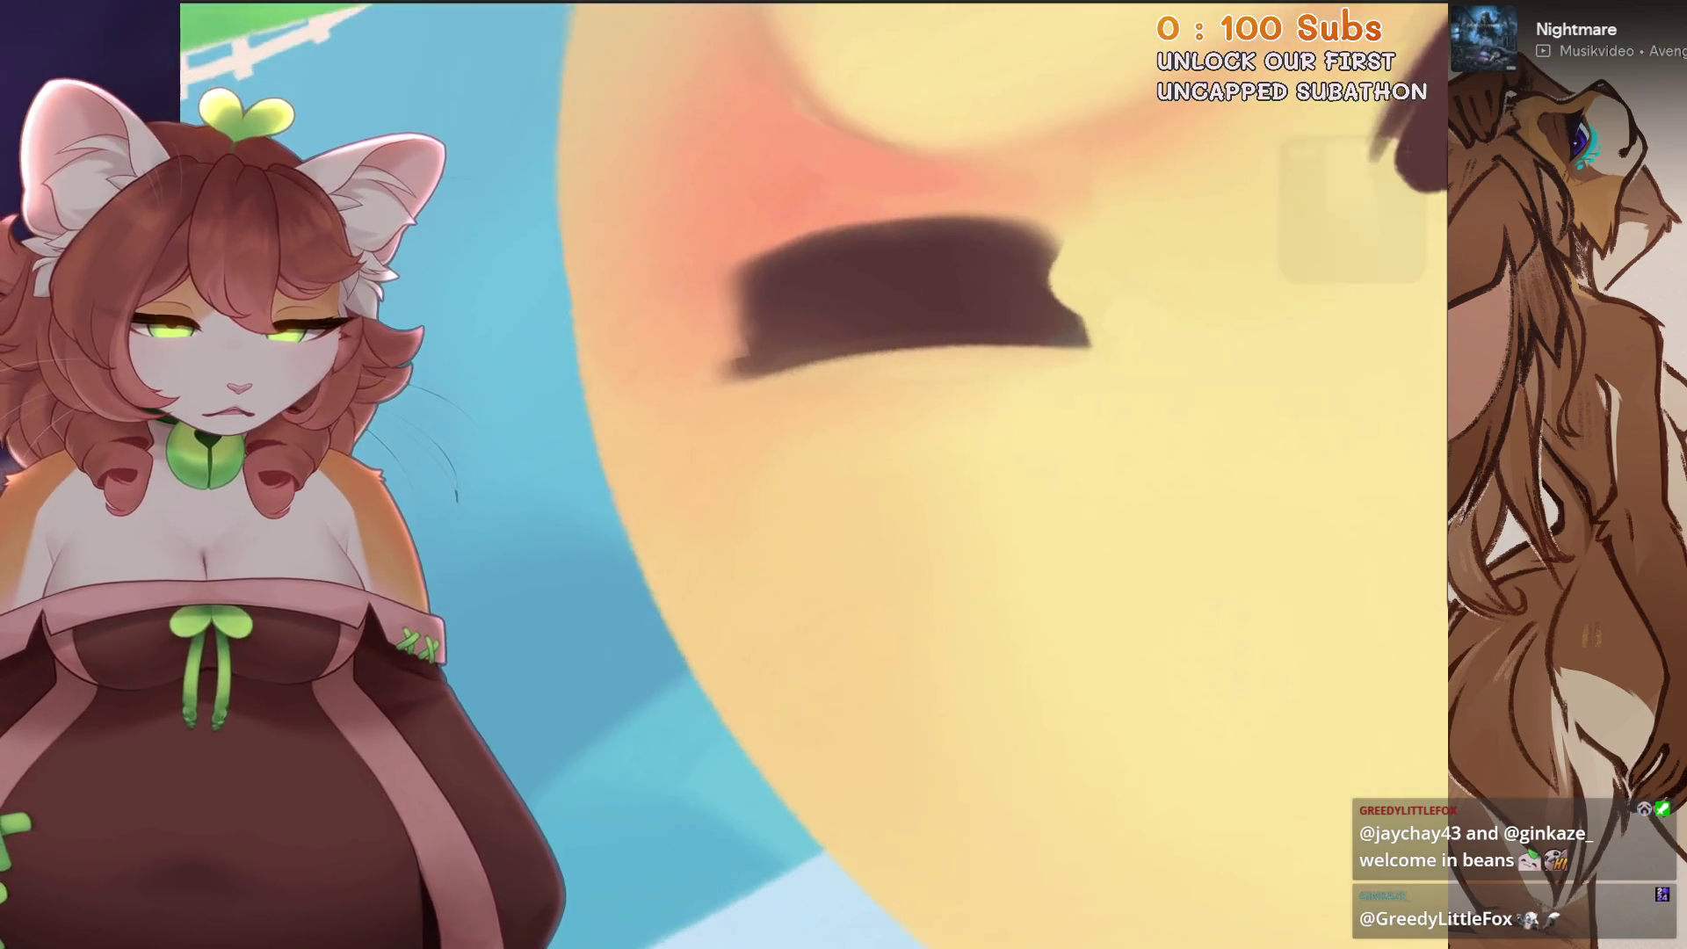
pyautogui.moveTo(712, 599); pyautogui.dragTo(690, 562)
pyautogui.scroll(3, 797, 501)
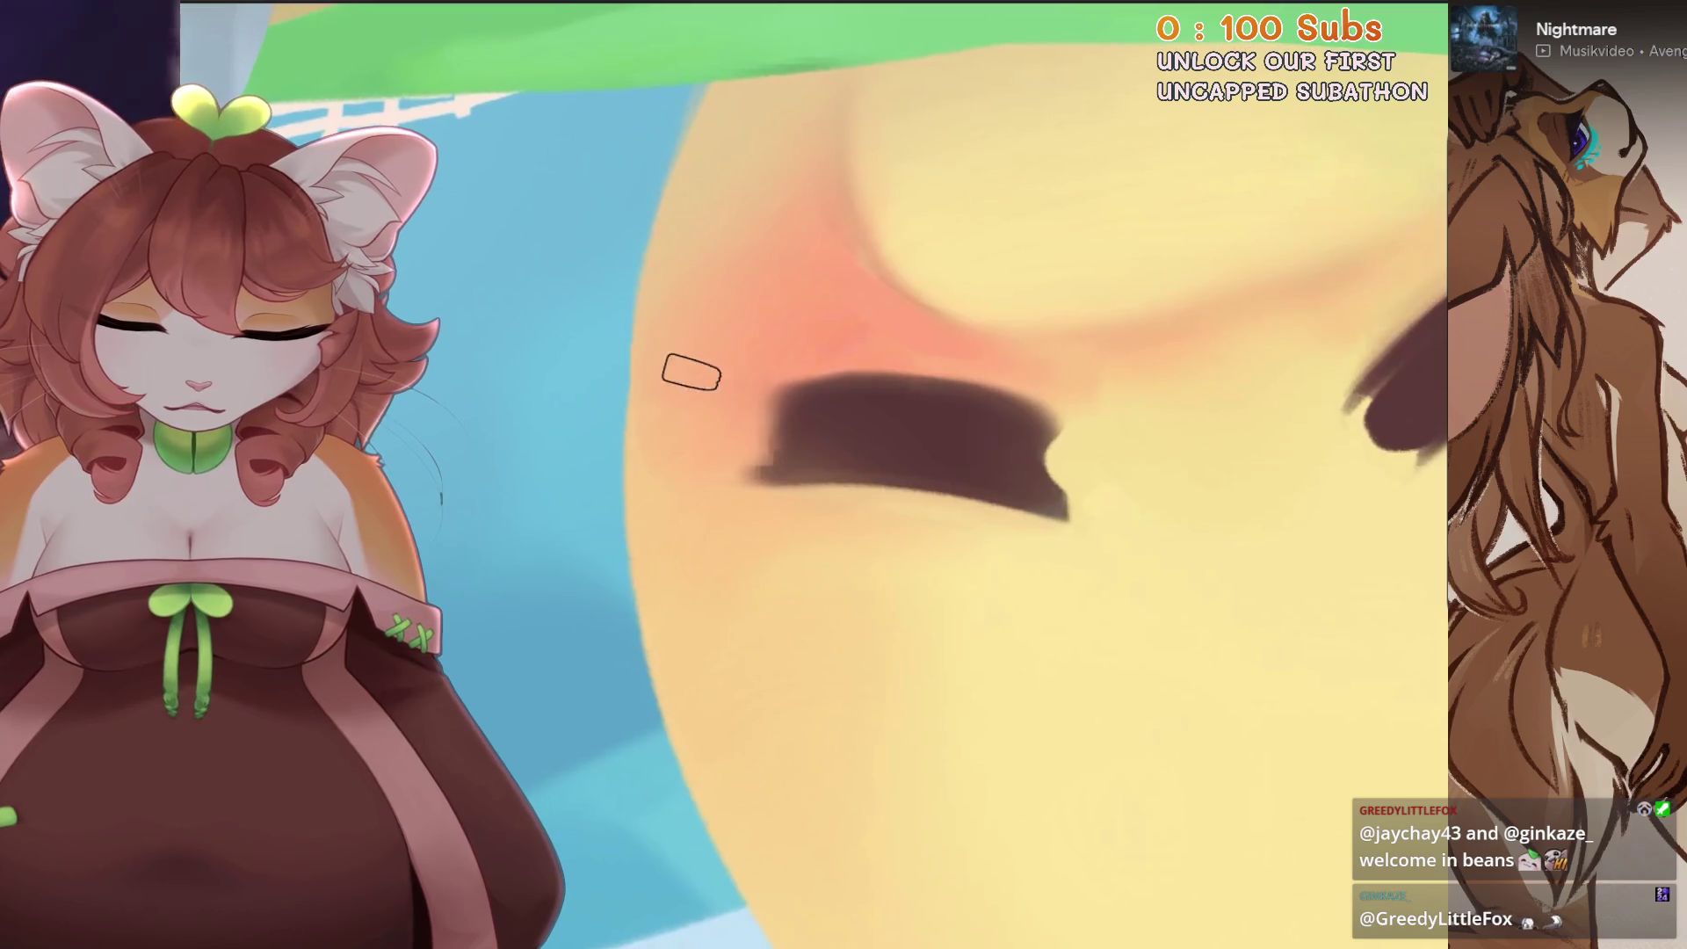
pyautogui.moveTo(764, 192); pyautogui.dragTo(843, 500)
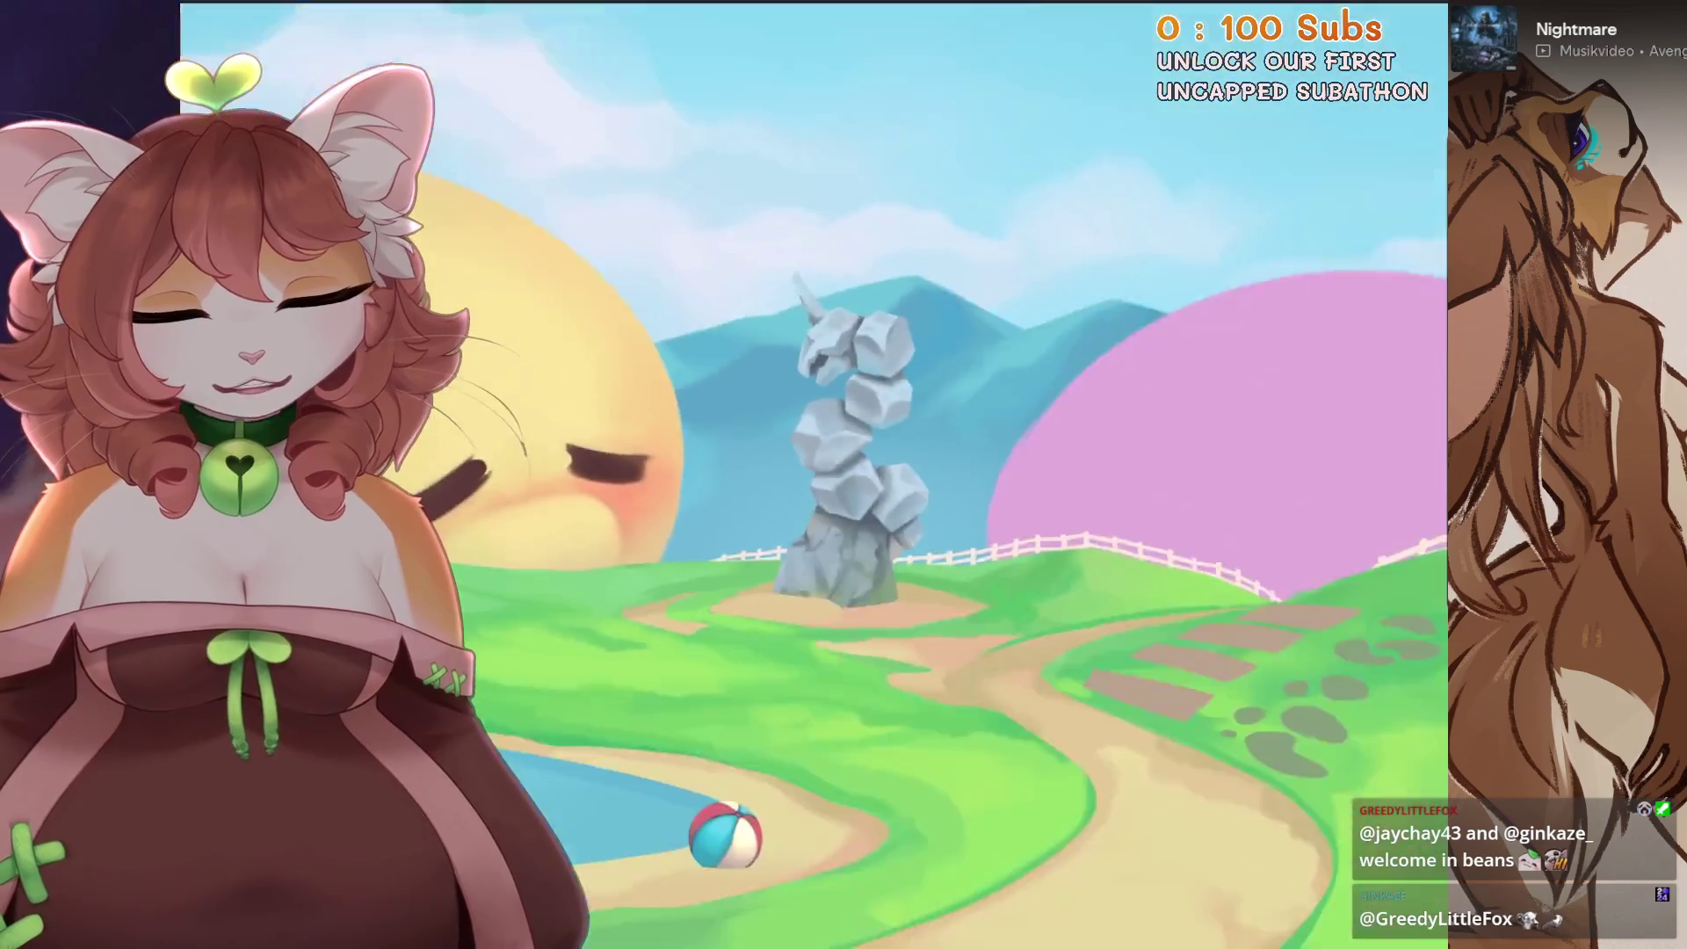
pyautogui.scroll(5, 862, 472)
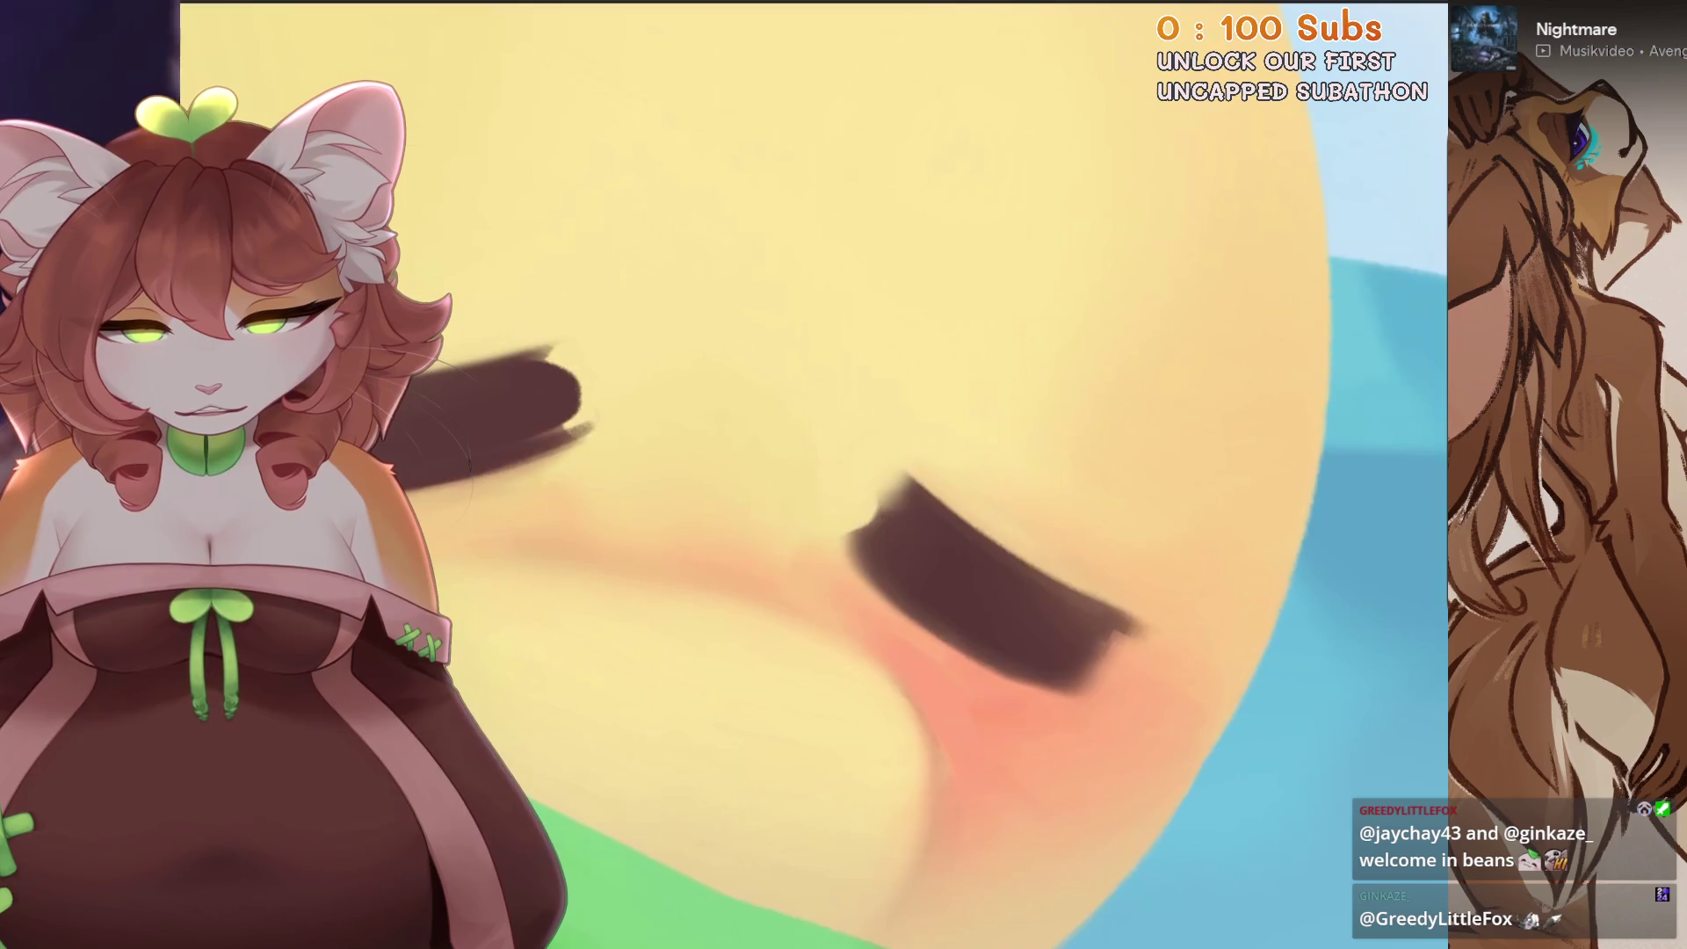
# - Resize the smudge brush and undo three unwanted smudges on the eyelids and cheeks
pyautogui.press(']')
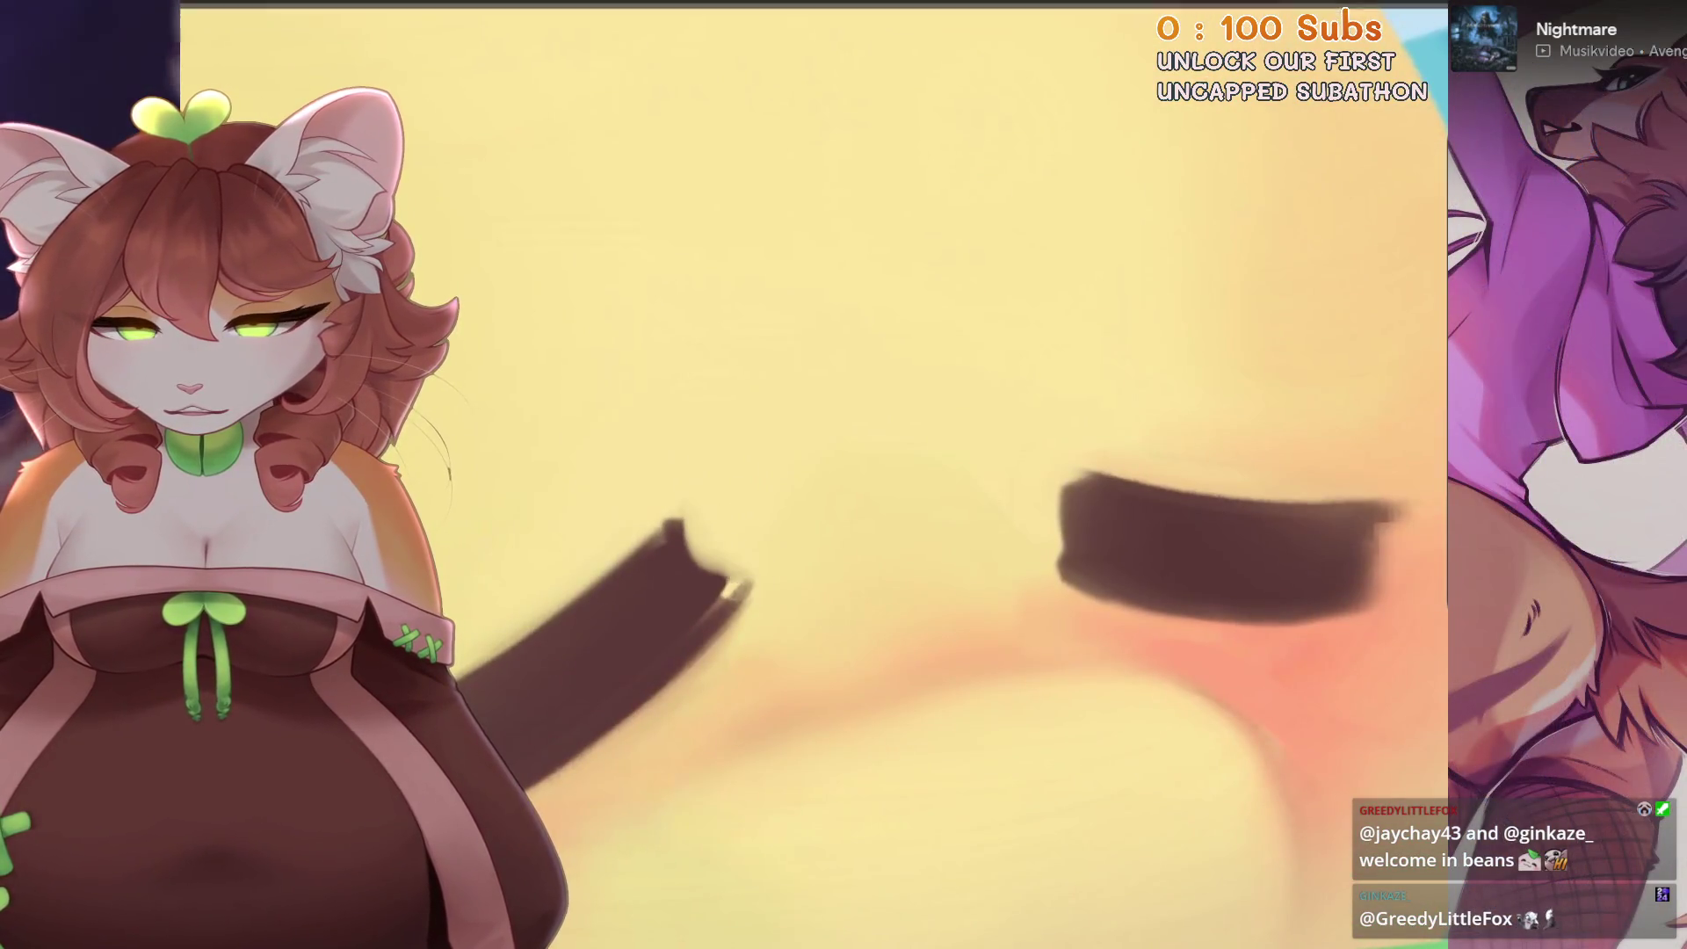
pyautogui.hotkey('ctrl', 'z')
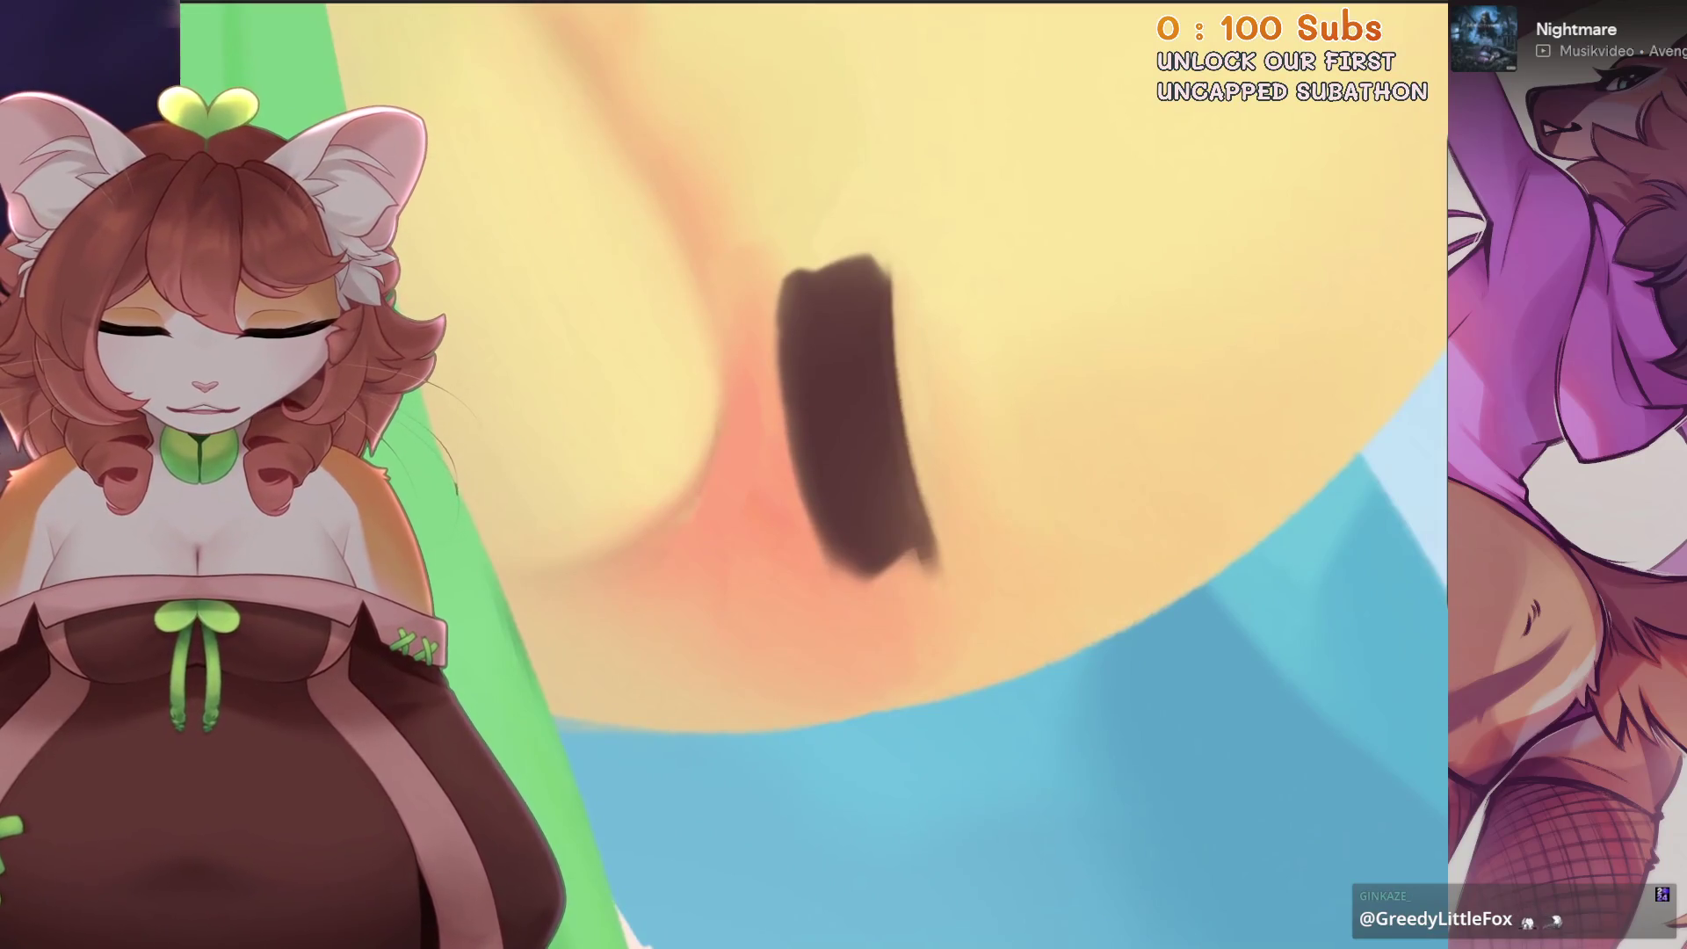
pyautogui.hotkey('ctrl', 'z')
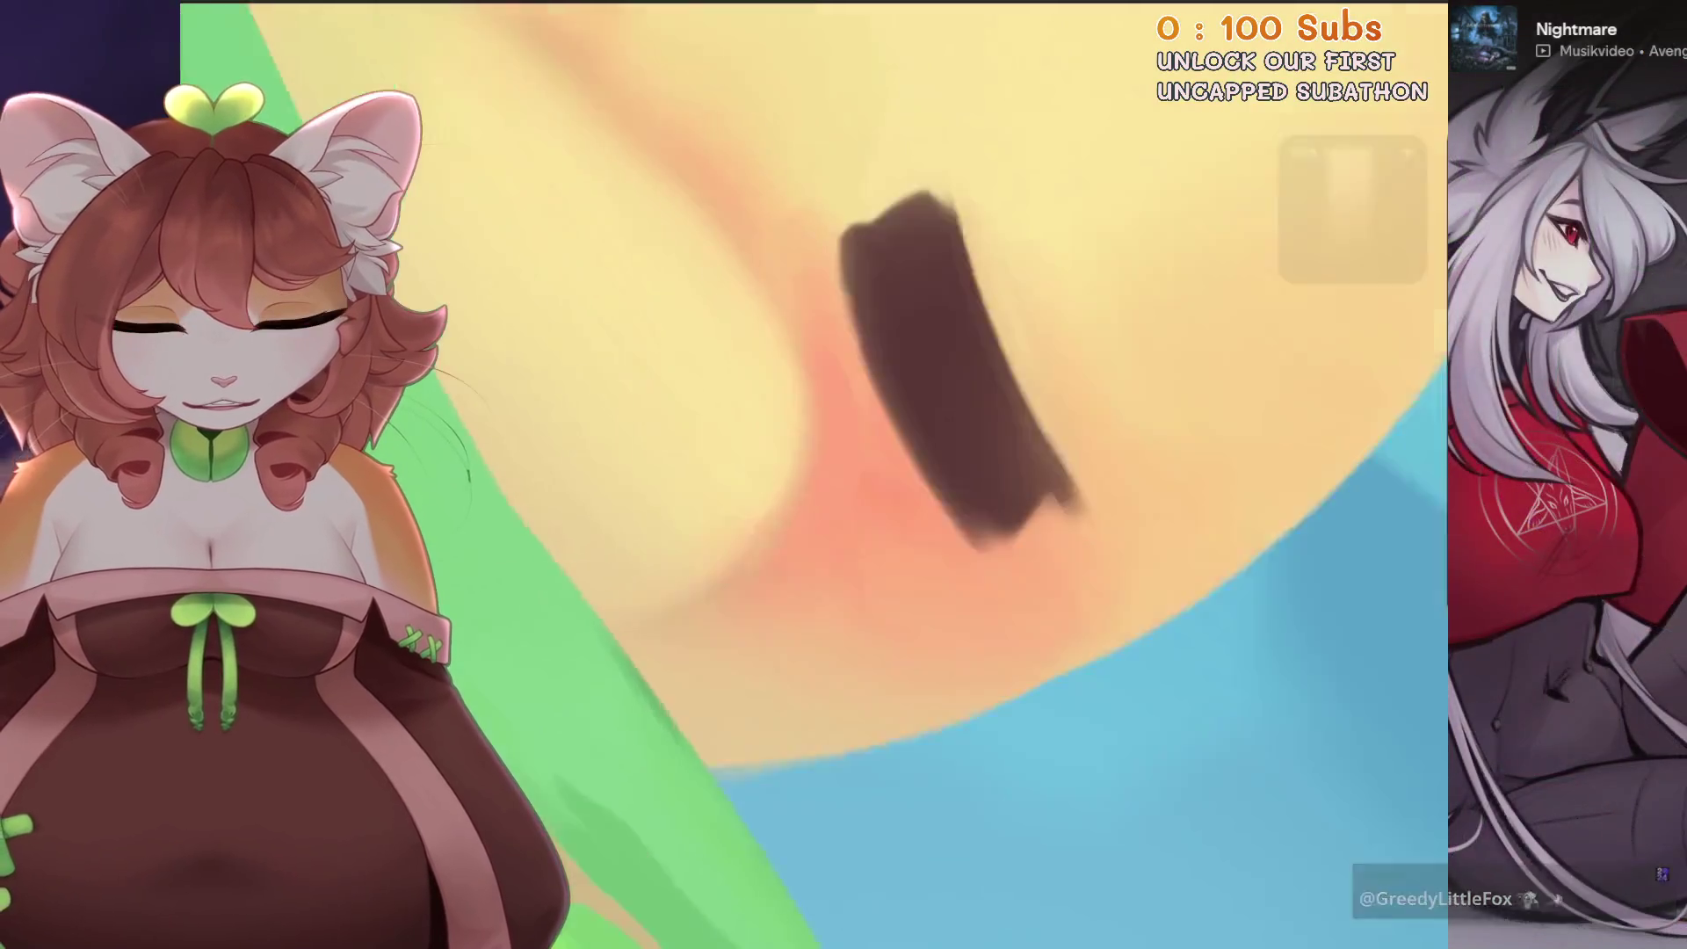
pyautogui.hotkey('ctrl', 'z')
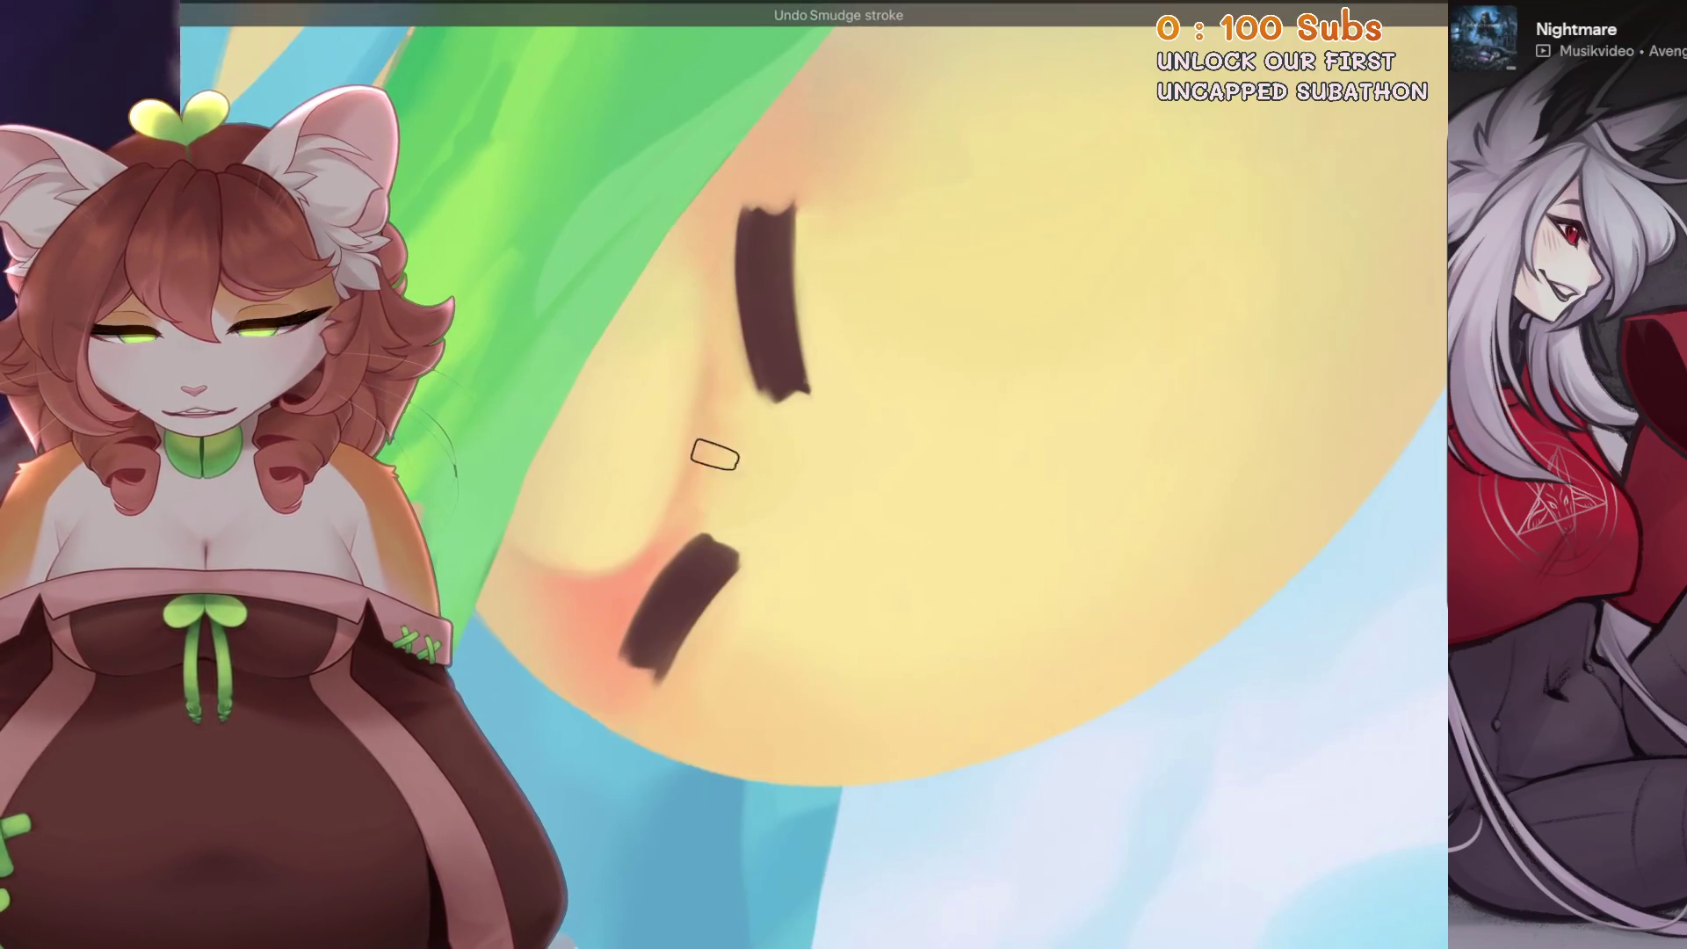
pyautogui.scroll(2, 729, 397)
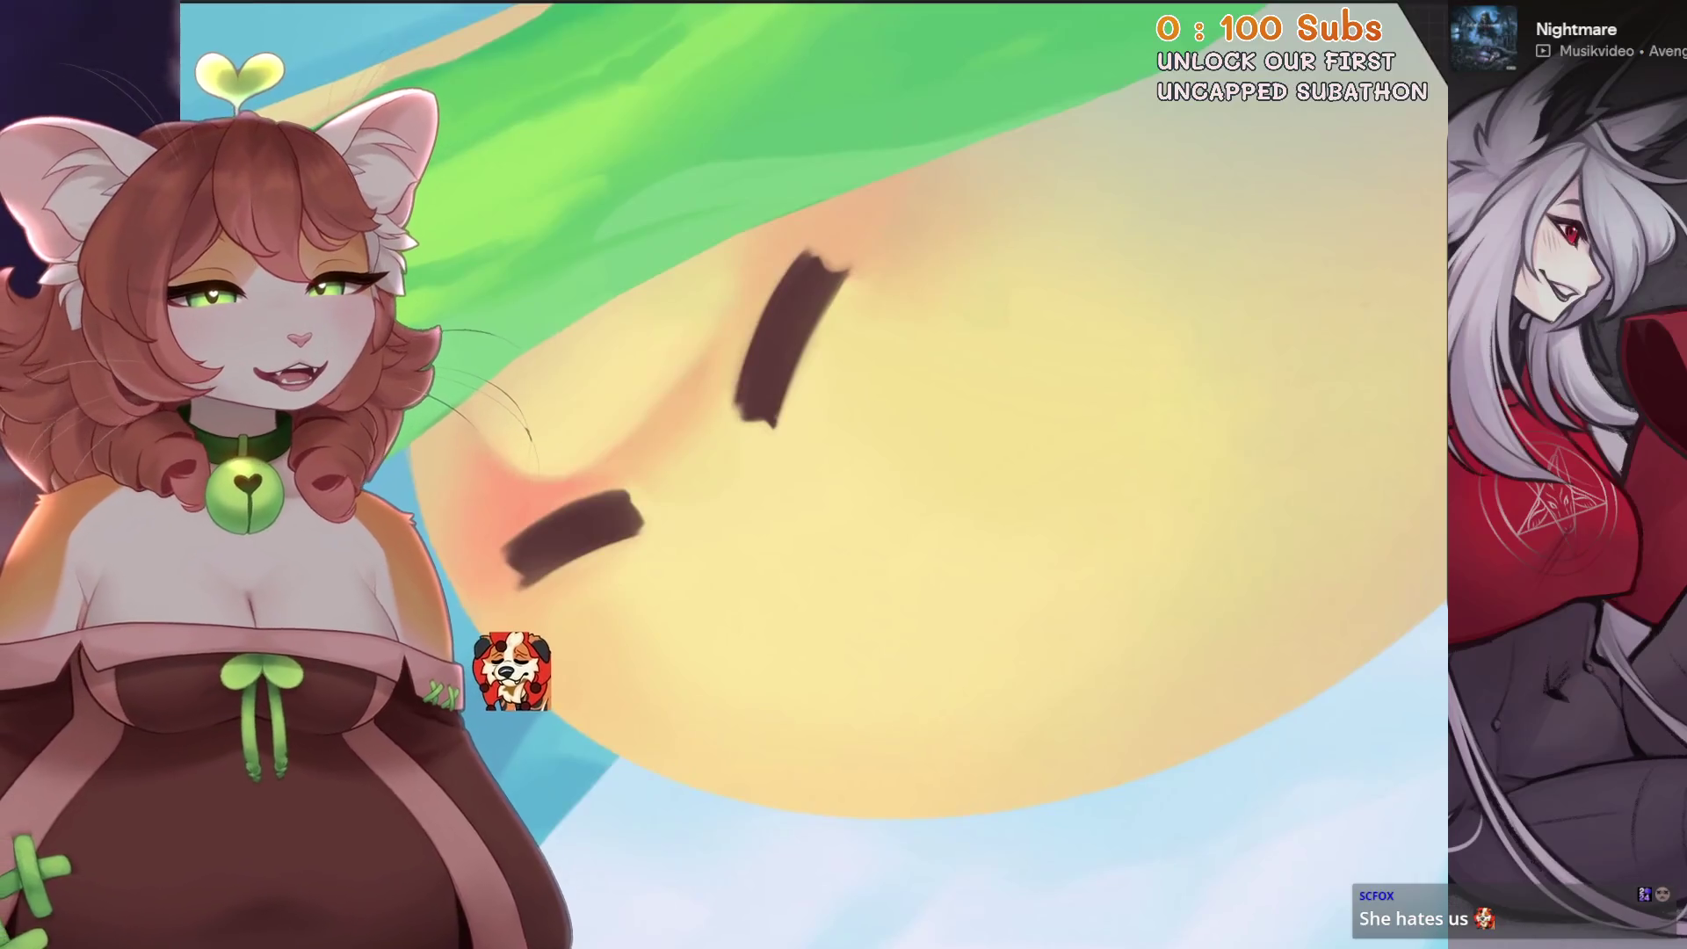
pyautogui.scroll(2, 729, 397)
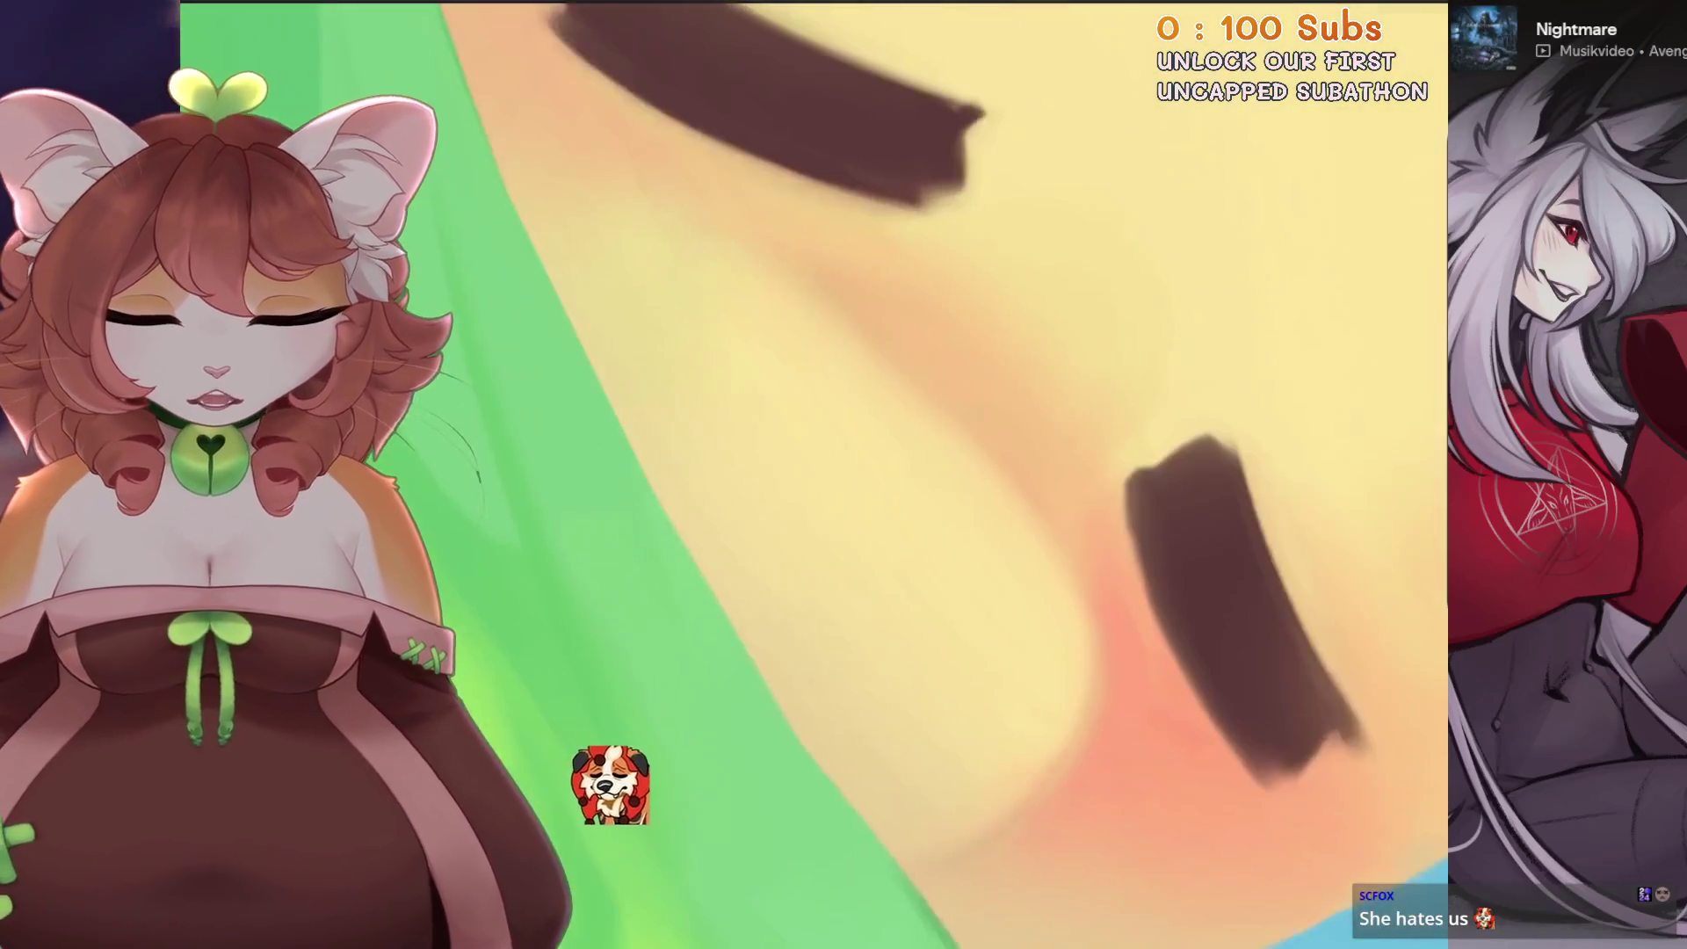